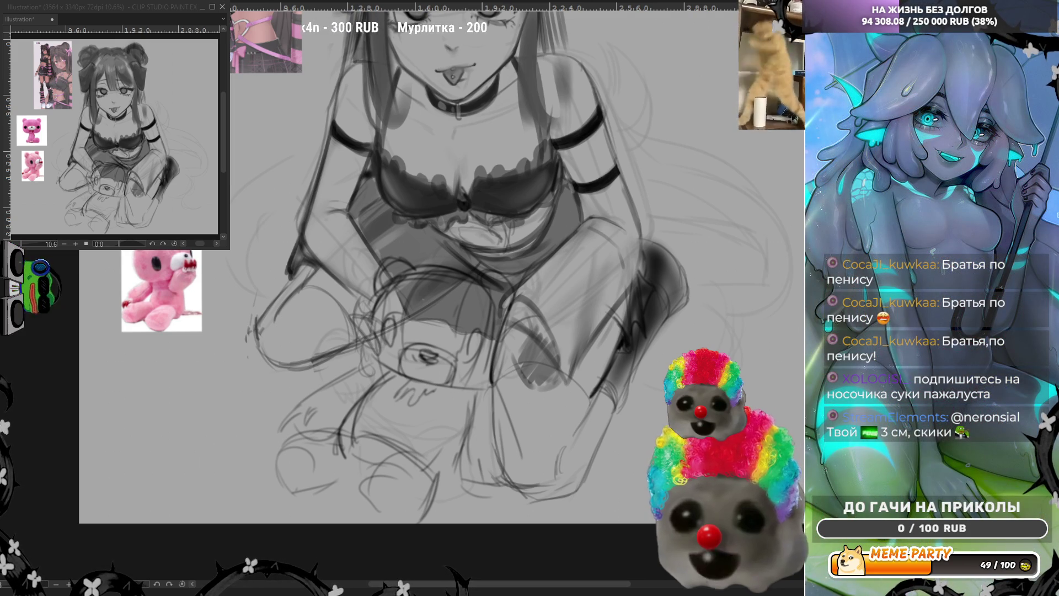
Paint a solid black eye on the teddy bear and add a sketch stroke near the girl's knee.
{"action": "left_click_drag", "start_coordinate": [389, 326], "coordinate": [392, 333]}
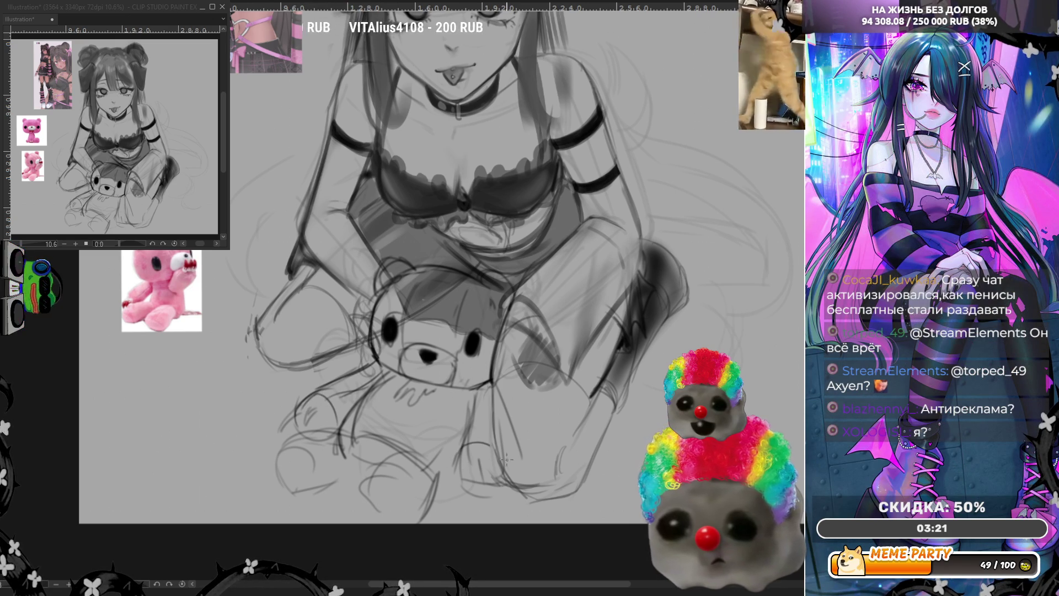
{"action": "left_click_drag", "start_coordinate": [485, 441], "coordinate": [473, 468]}
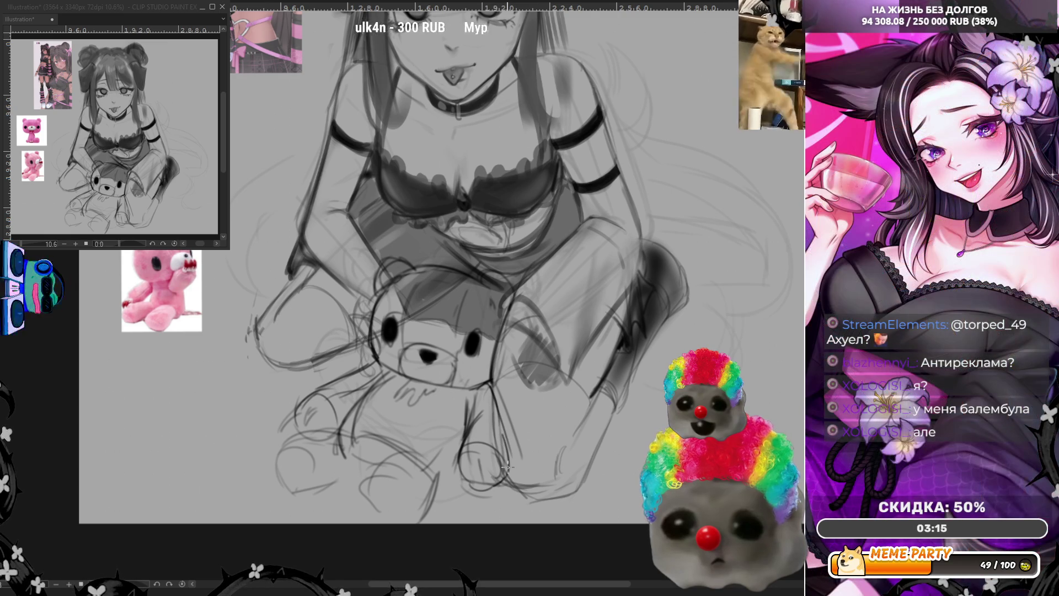
{"action": "scroll", "coordinate": [467, 375], "scroll_direction": "down", "scroll_amount": 2}
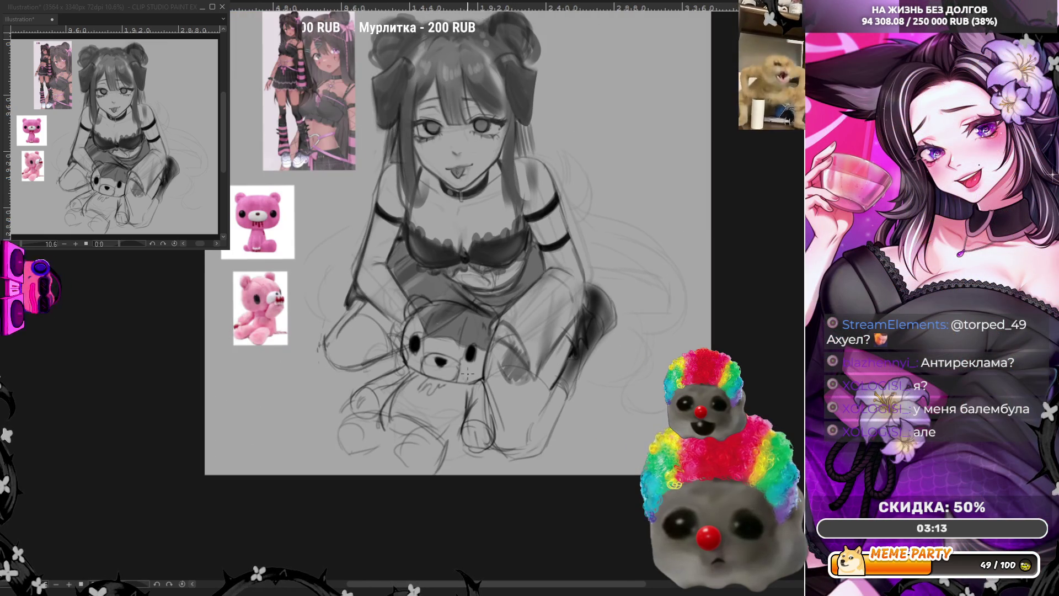
{"action": "scroll", "coordinate": [548, 161], "scroll_direction": "up", "scroll_amount": 1}
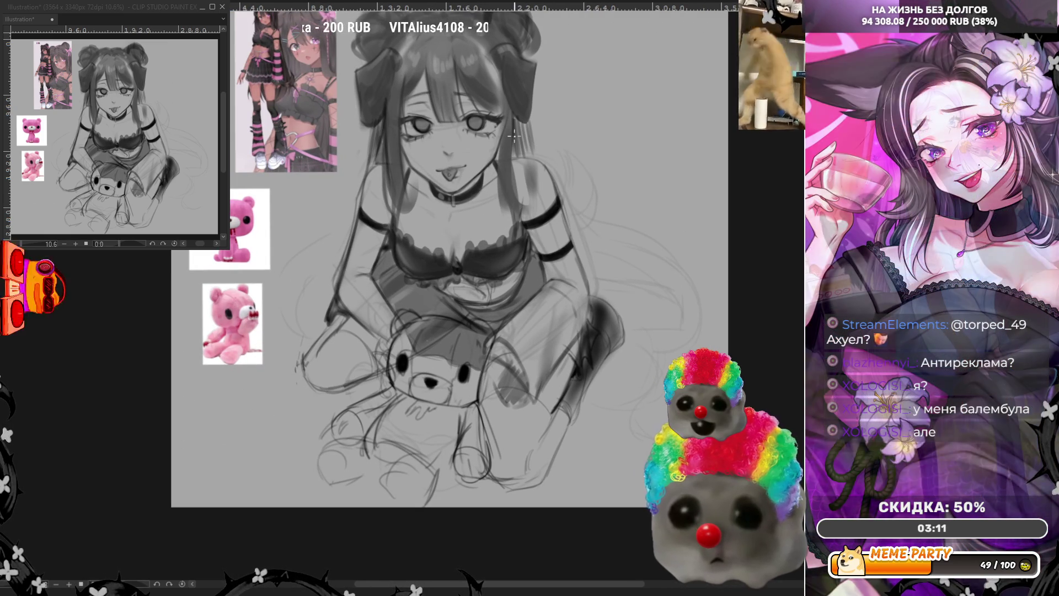
{"action": "scroll", "coordinate": [473, 106], "scroll_direction": "up", "scroll_amount": 1}
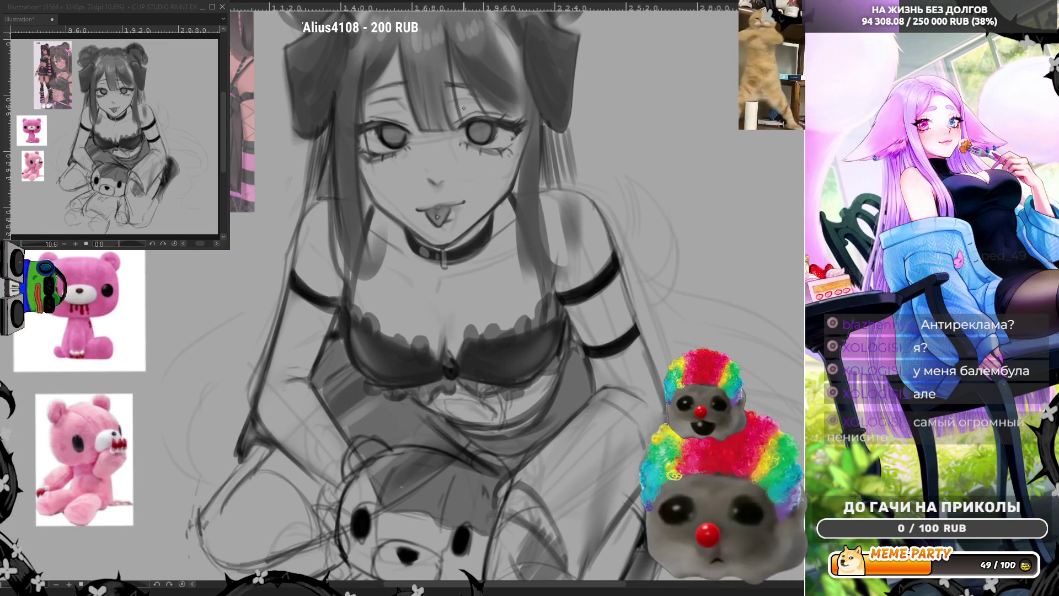
{"action": "scroll", "coordinate": [464, 109], "scroll_direction": "up", "scroll_amount": 1}
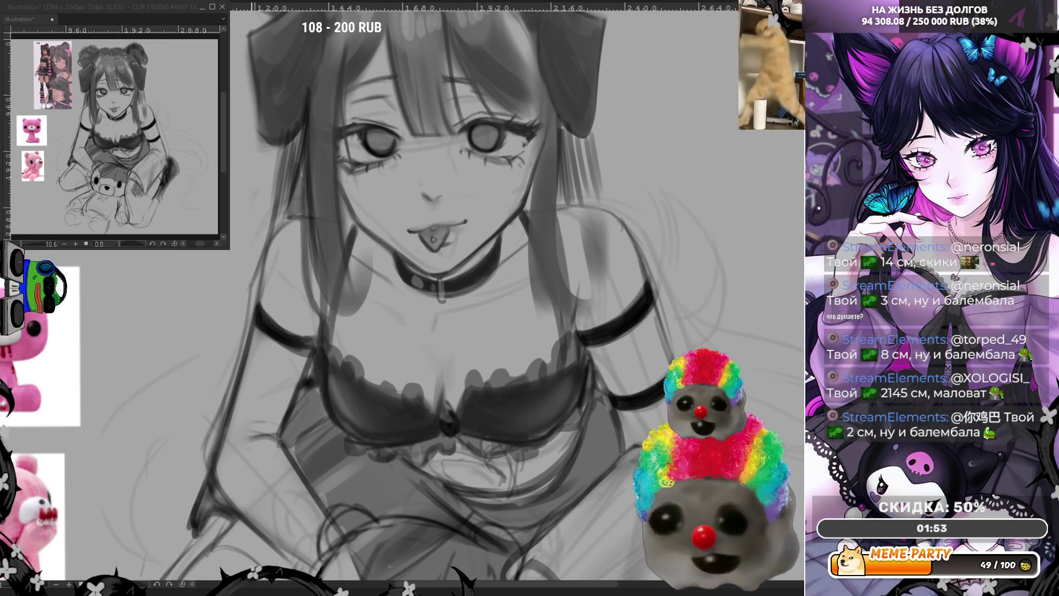
{"action": "scroll", "coordinate": [243, 270], "scroll_direction": "down", "scroll_amount": 1}
Add pencil strokes to the raised foot's outline and its right side, then mirror the canvas view.
{"action": "scroll", "coordinate": [441, 267], "scroll_direction": "down", "scroll_amount": 5}
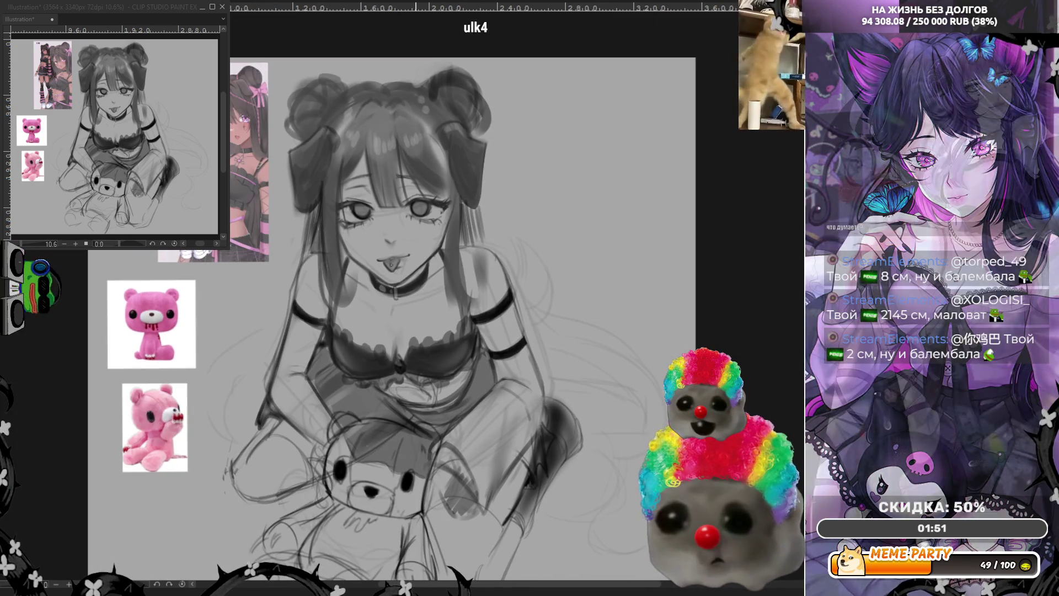
{"action": "scroll", "coordinate": [459, 412], "scroll_direction": "up", "scroll_amount": 1}
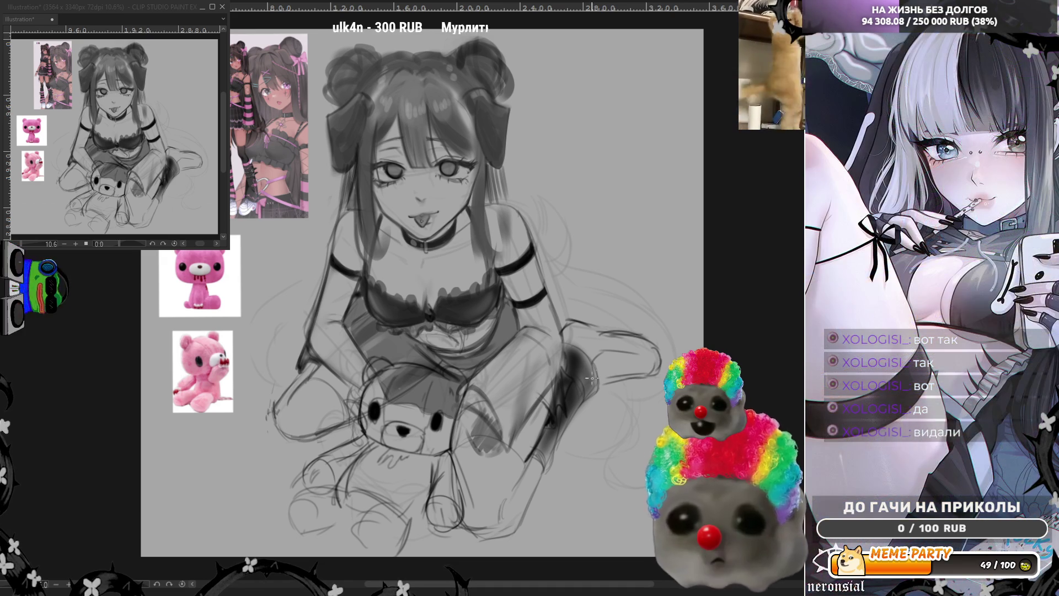
{"action": "left_click_drag", "start_coordinate": [584, 317], "coordinate": [609, 308]}
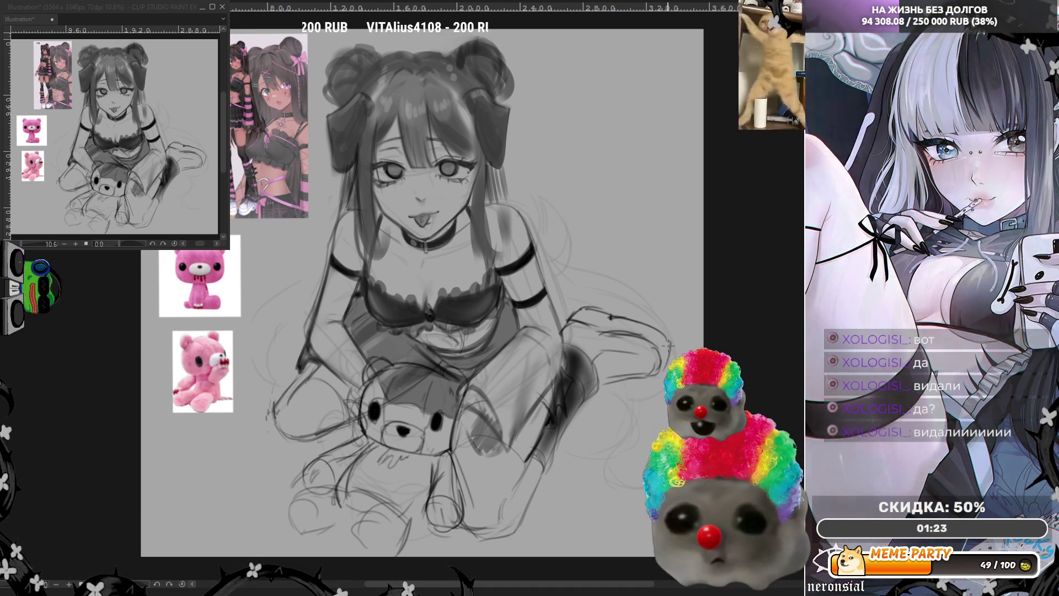
{"action": "left_click_drag", "start_coordinate": [643, 325], "coordinate": [598, 382]}
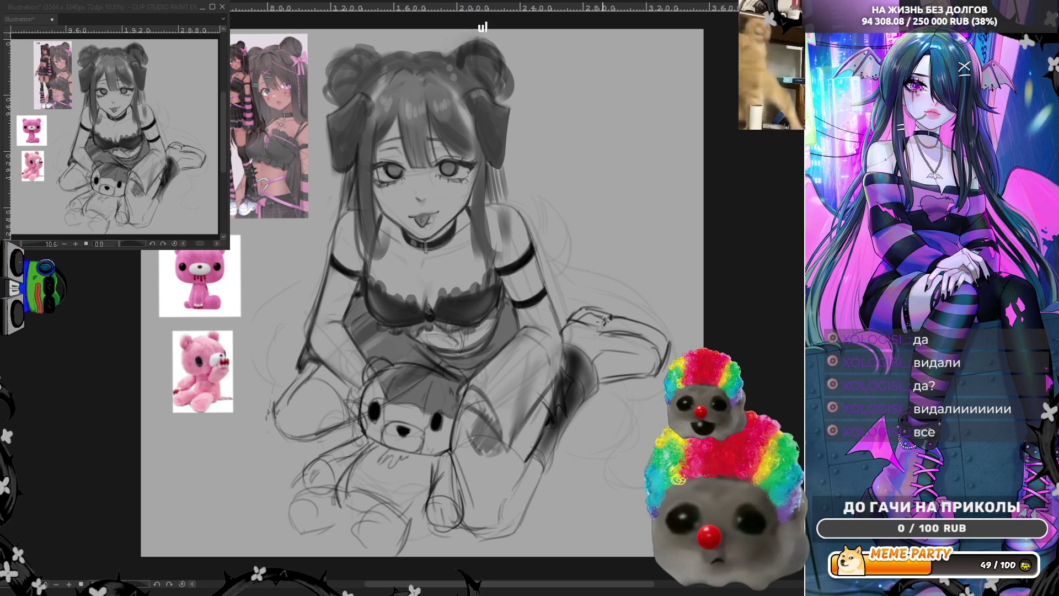
{"action": "key", "text": "h"}
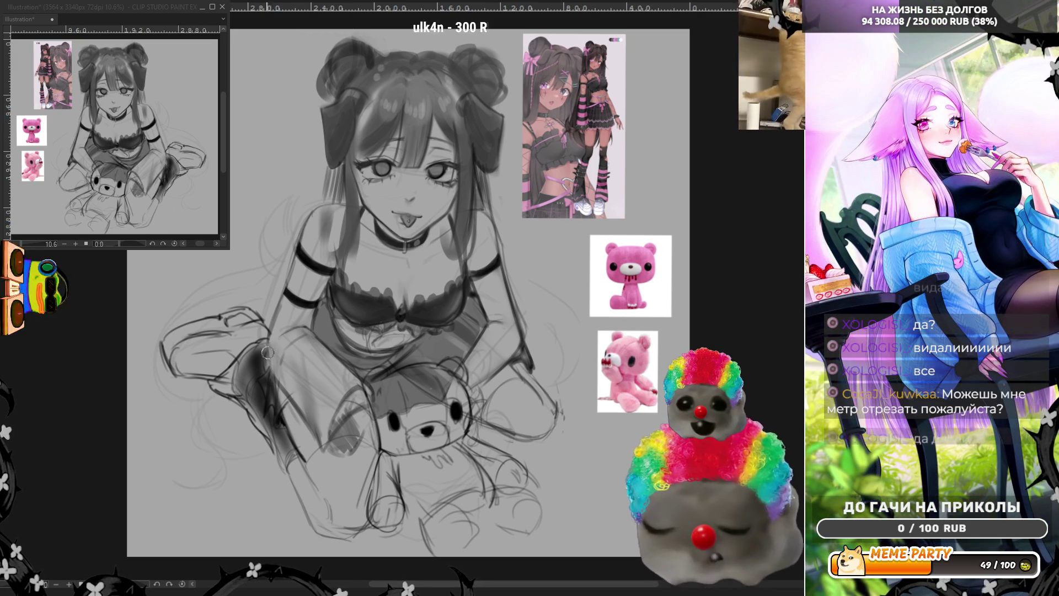
Brush dark shading over the girl's shoe area with two strokes.
{"action": "mouse_move", "coordinate": [218, 381]}
{"action": "left_mouse_down"}
{"action": "mouse_move", "coordinate": [242, 359]}
{"action": "mouse_move", "coordinate": [268, 430]}
{"action": "left_mouse_up"}
{"action": "left_click_drag", "start_coordinate": [260, 339], "coordinate": [240, 359]}
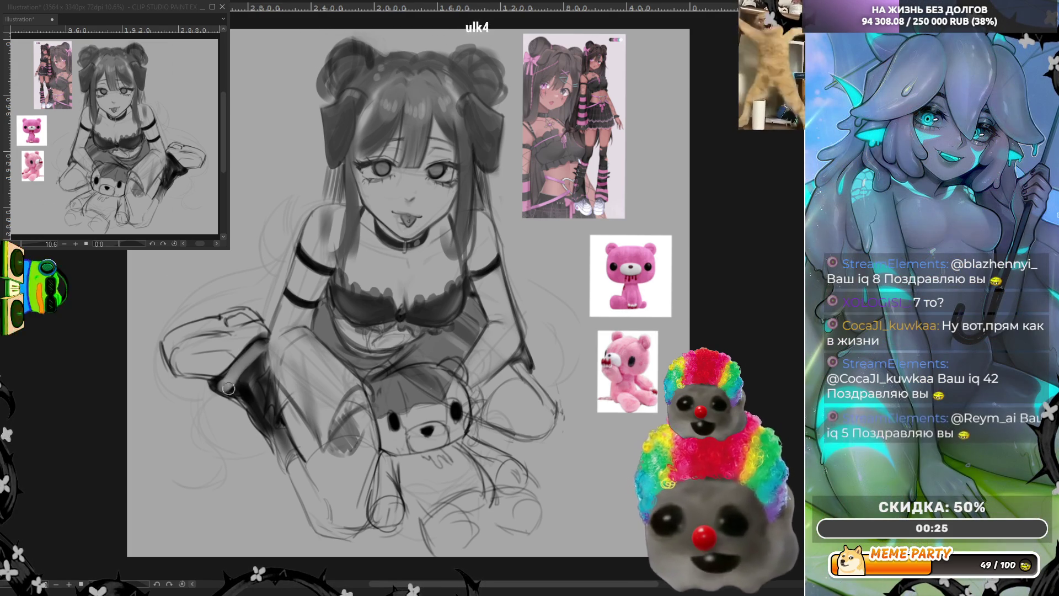
{"action": "scroll", "coordinate": [293, 353], "scroll_direction": "up", "scroll_amount": 2}
{"action": "scroll", "coordinate": [301, 348], "scroll_direction": "down", "scroll_amount": 4}
Flip the canvas back to normal and shade the left and right sides of the bear's head.
{"action": "key", "text": "h"}
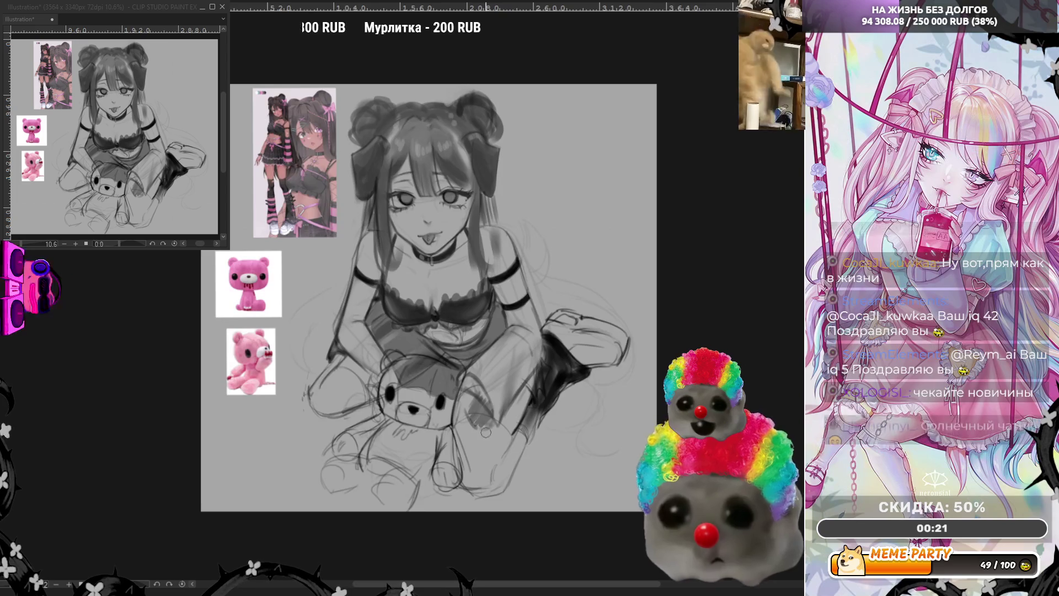
{"action": "scroll", "coordinate": [477, 420], "scroll_direction": "up", "scroll_amount": 3}
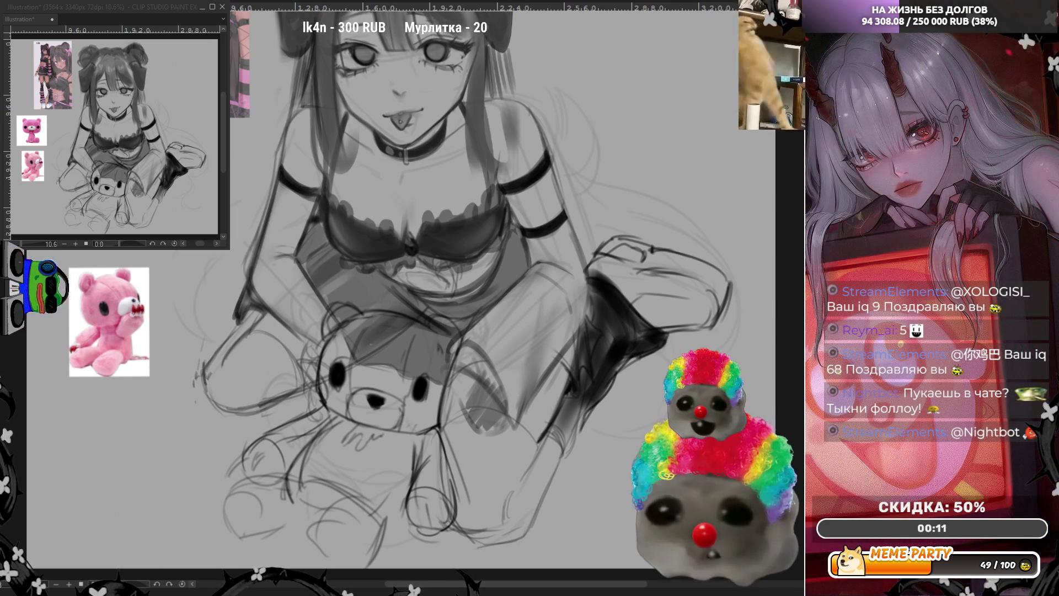
{"action": "mouse_move", "coordinate": [318, 345]}
{"action": "left_mouse_down"}
{"action": "mouse_move", "coordinate": [302, 353]}
{"action": "mouse_move", "coordinate": [301, 381]}
{"action": "mouse_move", "coordinate": [305, 362]}
{"action": "left_mouse_up"}
{"action": "left_click_drag", "start_coordinate": [461, 372], "coordinate": [448, 419]}
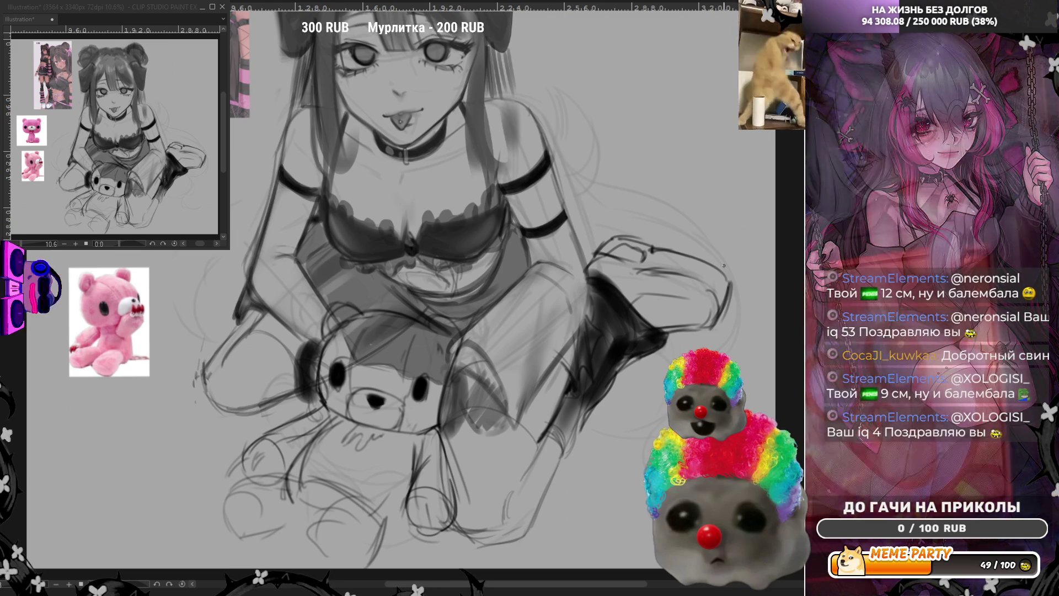
Shade beside the teddy bear's head, along its right side, and the girl's lap right of it.
{"action": "scroll", "coordinate": [662, 287], "scroll_direction": "down", "scroll_amount": 2}
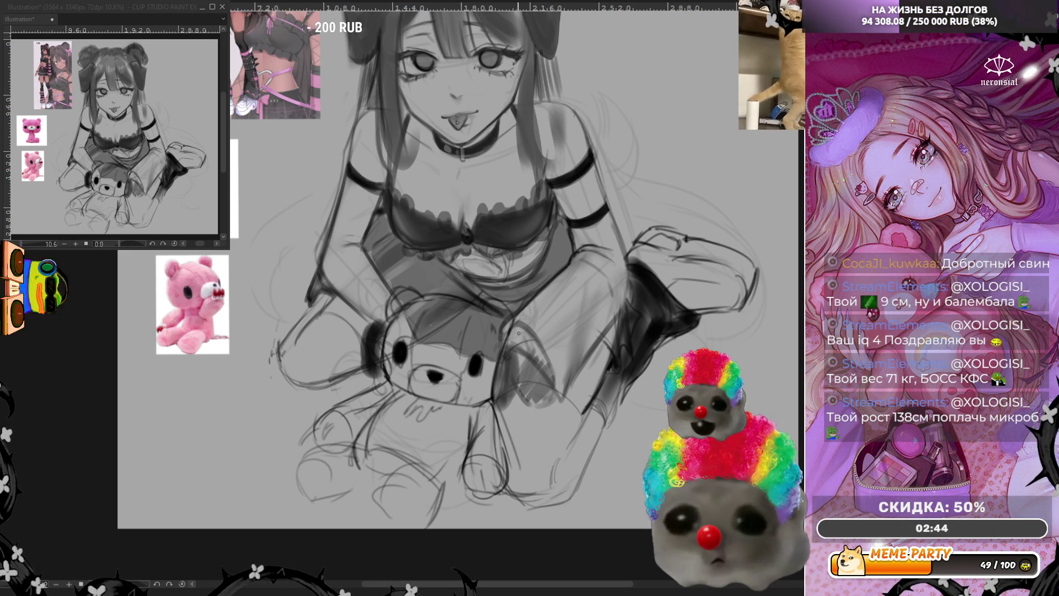
{"action": "left_click_drag", "start_coordinate": [519, 333], "coordinate": [495, 429]}
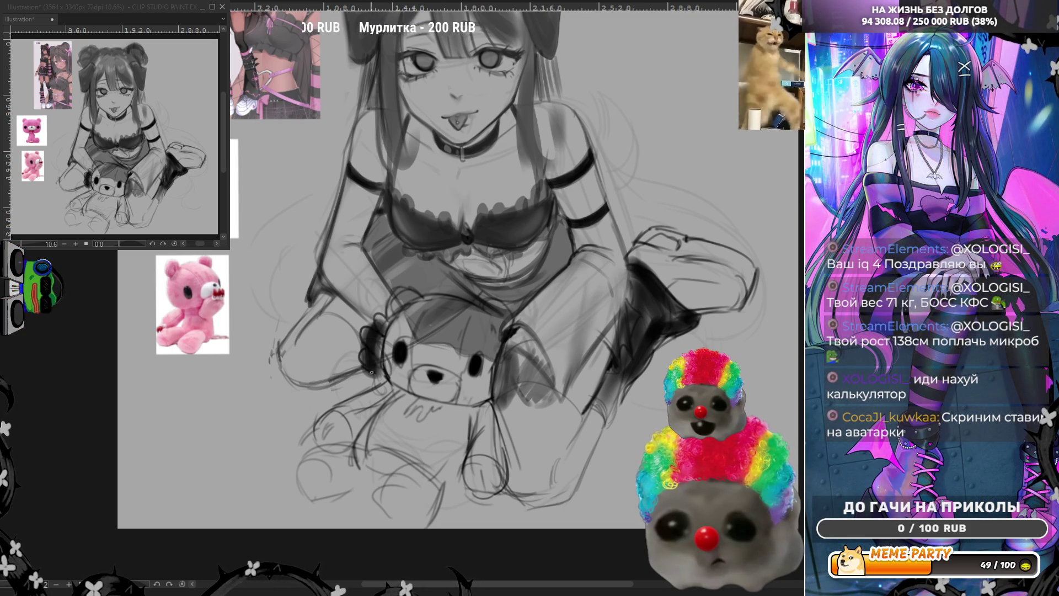
{"action": "left_click_drag", "start_coordinate": [497, 338], "coordinate": [493, 386]}
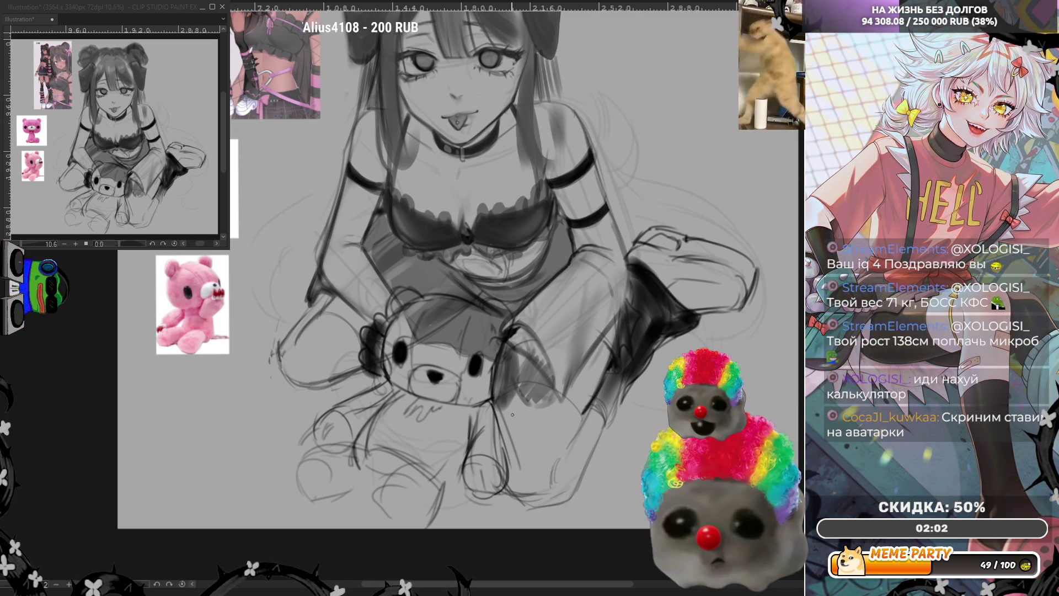
{"action": "mouse_move", "coordinate": [515, 363]}
{"action": "left_mouse_down"}
{"action": "mouse_move", "coordinate": [511, 381]}
{"action": "mouse_move", "coordinate": [530, 349]}
{"action": "mouse_move", "coordinate": [487, 407]}
{"action": "mouse_move", "coordinate": [500, 411]}
{"action": "mouse_move", "coordinate": [483, 408]}
{"action": "mouse_move", "coordinate": [478, 436]}
{"action": "mouse_move", "coordinate": [478, 410]}
{"action": "mouse_move", "coordinate": [512, 353]}
{"action": "mouse_move", "coordinate": [487, 388]}
{"action": "mouse_move", "coordinate": [480, 437]}
{"action": "mouse_move", "coordinate": [527, 395]}
{"action": "mouse_move", "coordinate": [502, 427]}
{"action": "left_mouse_up"}
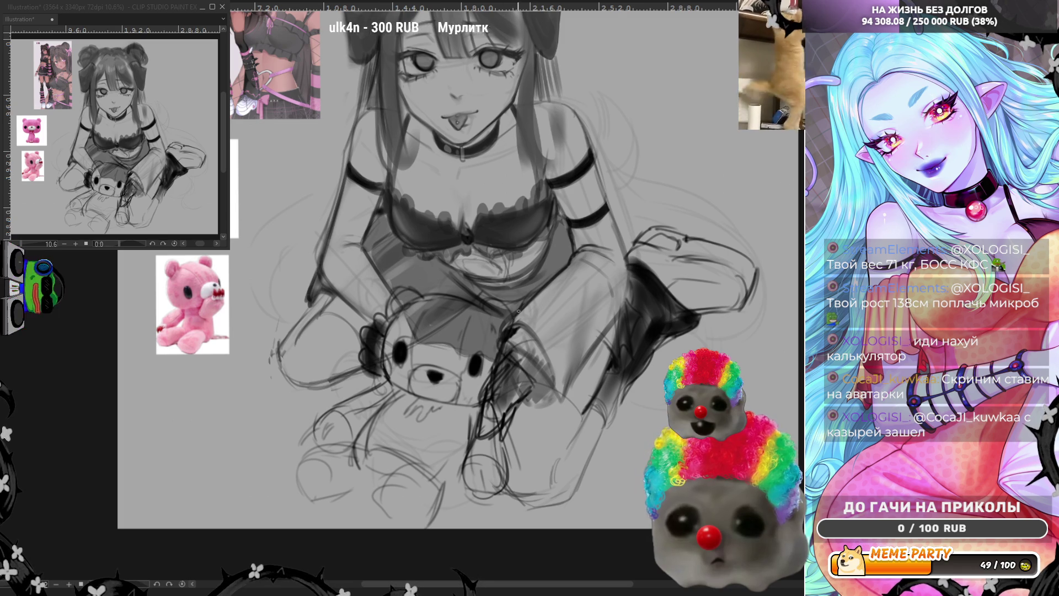
{"action": "mouse_move", "coordinate": [533, 385]}
{"action": "left_mouse_down"}
{"action": "mouse_move", "coordinate": [572, 409]}
{"action": "mouse_move", "coordinate": [577, 381]}
{"action": "mouse_move", "coordinate": [567, 404]}
{"action": "left_mouse_up"}
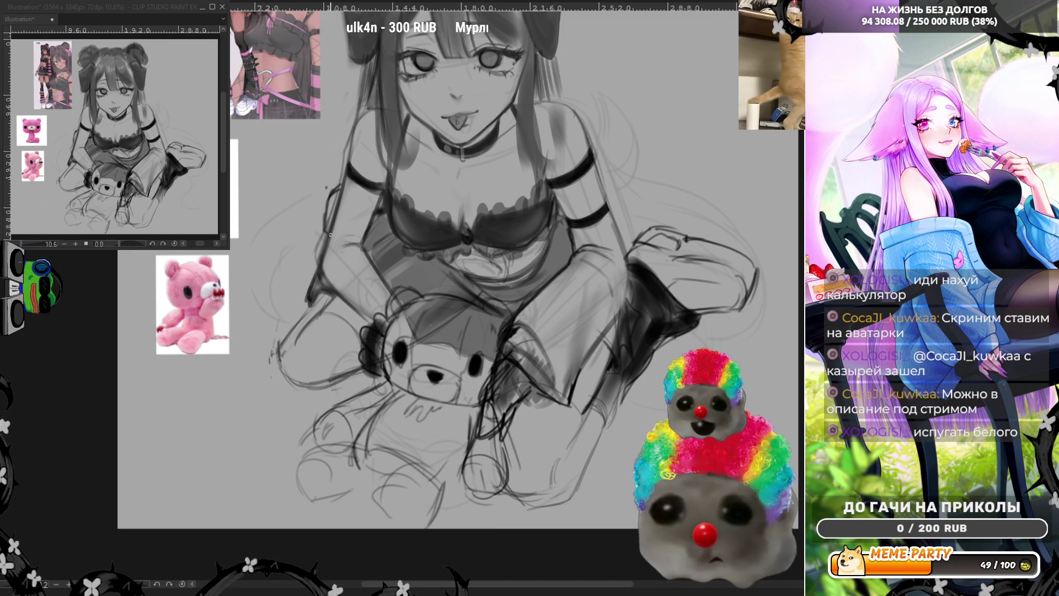
{"action": "scroll", "coordinate": [485, 467], "scroll_direction": "down", "scroll_amount": 1}
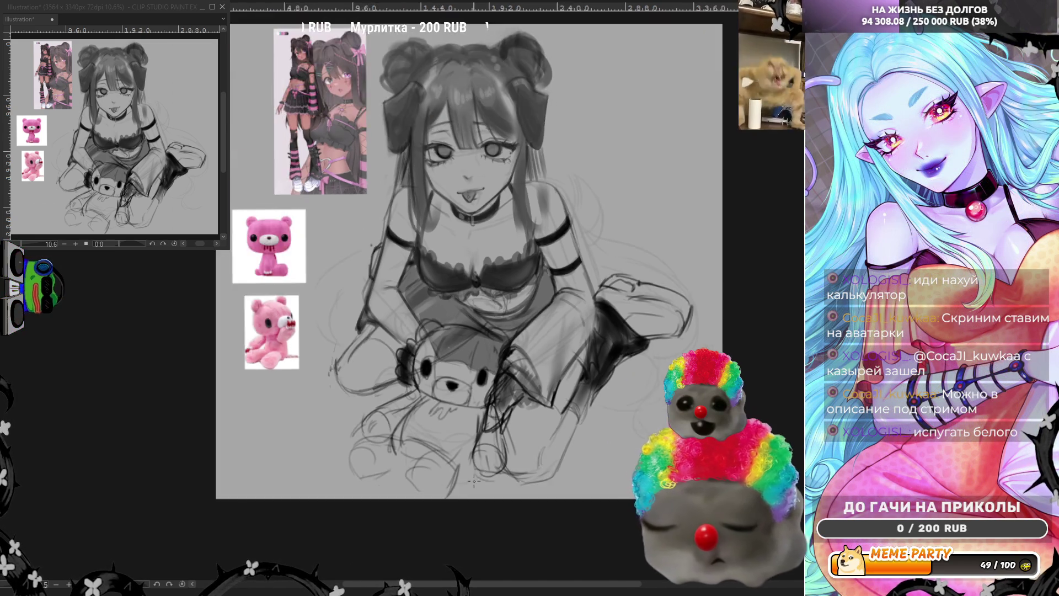
Paint long hair strands left of the figure and a soft arc beside her right arm.
{"action": "scroll", "coordinate": [485, 466], "scroll_direction": "down", "scroll_amount": 2}
{"action": "scroll", "coordinate": [435, 241], "scroll_direction": "up", "scroll_amount": 4}
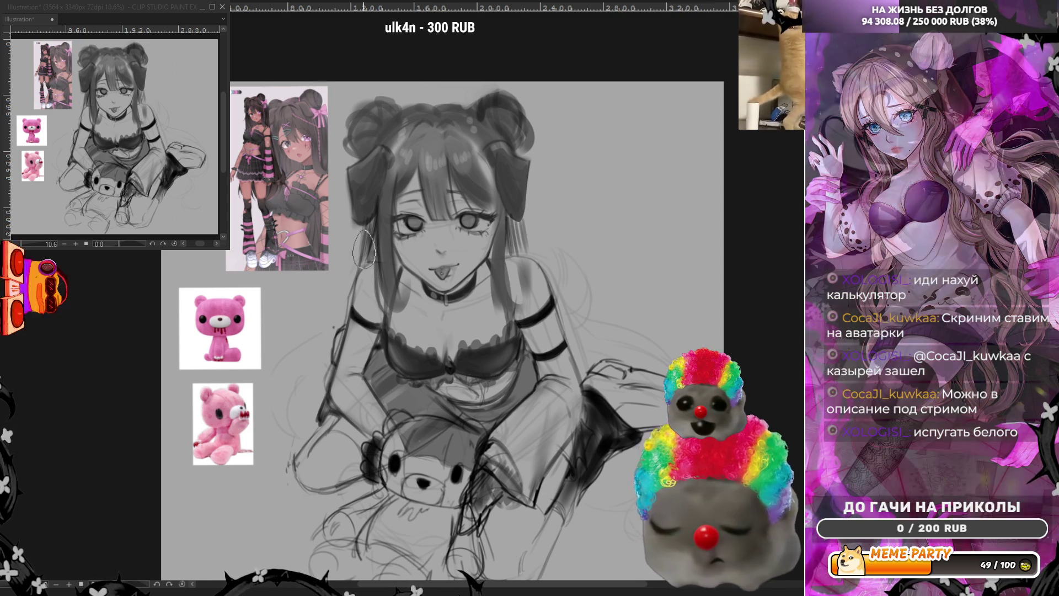
{"action": "mouse_move", "coordinate": [353, 284]}
{"action": "left_mouse_down"}
{"action": "mouse_move", "coordinate": [293, 387]}
{"action": "mouse_move", "coordinate": [309, 425]}
{"action": "mouse_move", "coordinate": [331, 320]}
{"action": "mouse_move", "coordinate": [311, 395]}
{"action": "left_mouse_up"}
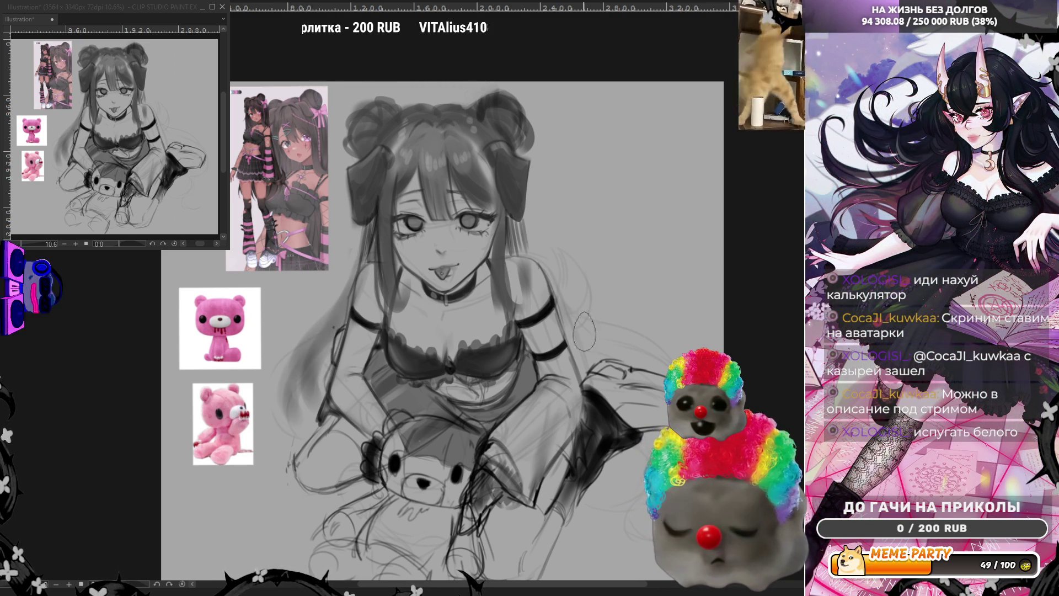
{"action": "mouse_move", "coordinate": [662, 353]}
{"action": "left_mouse_down"}
{"action": "mouse_move", "coordinate": [575, 339]}
{"action": "mouse_move", "coordinate": [657, 381]}
{"action": "mouse_move", "coordinate": [646, 355]}
{"action": "left_mouse_up"}
{"action": "key", "text": "ctrl+z"}
{"action": "key", "text": "ctrl+z"}
{"action": "mouse_move", "coordinate": [585, 331]}
{"action": "left_mouse_down"}
{"action": "mouse_move", "coordinate": [673, 348]}
{"action": "mouse_move", "coordinate": [635, 436]}
{"action": "left_mouse_up"}
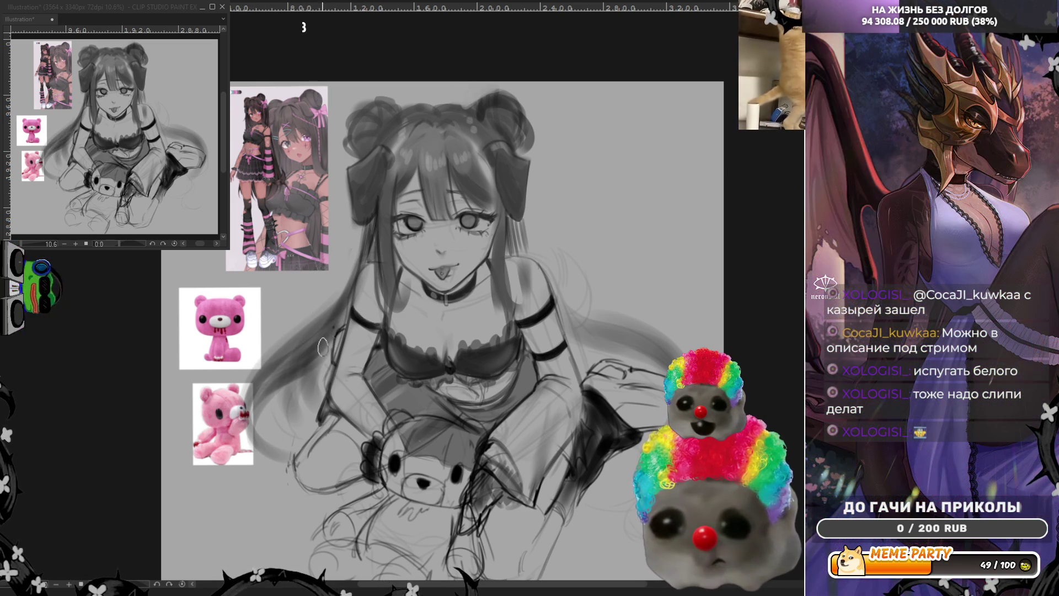
Thicken the left hair strand and extend it past the leg, undoing the lower strokes.
{"action": "mouse_move", "coordinate": [322, 346]}
{"action": "left_mouse_down"}
{"action": "mouse_move", "coordinate": [306, 397]}
{"action": "mouse_move", "coordinate": [332, 326]}
{"action": "mouse_move", "coordinate": [309, 425]}
{"action": "mouse_move", "coordinate": [331, 364]}
{"action": "left_mouse_up"}
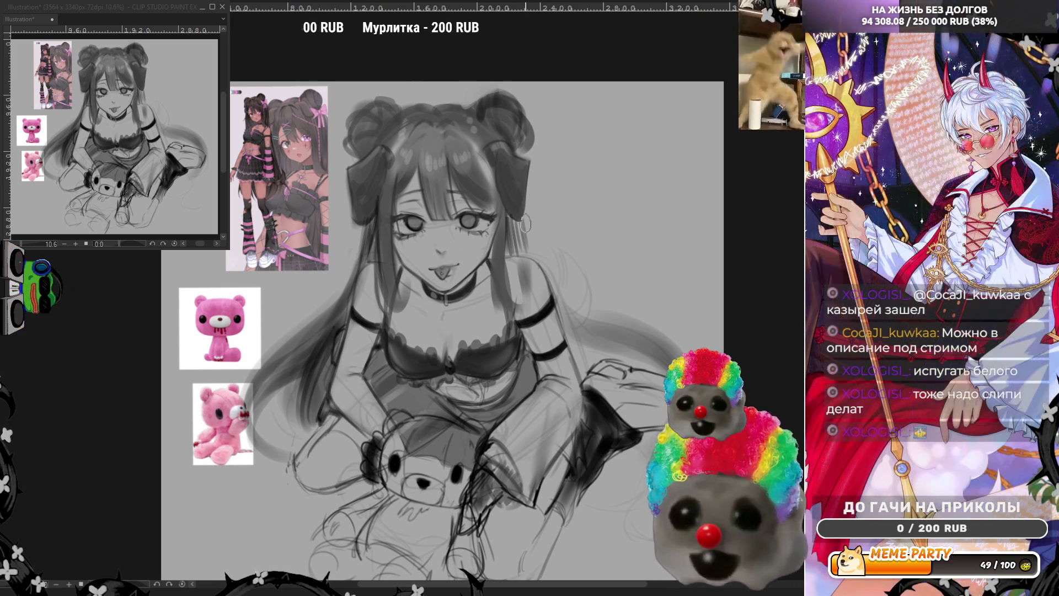
{"action": "mouse_move", "coordinate": [364, 224]}
{"action": "left_mouse_down"}
{"action": "mouse_move", "coordinate": [334, 300]}
{"action": "mouse_move", "coordinate": [341, 283]}
{"action": "left_mouse_up"}
{"action": "left_click_drag", "start_coordinate": [309, 398], "coordinate": [275, 496]}
{"action": "mouse_move", "coordinate": [312, 419]}
{"action": "left_mouse_down"}
{"action": "mouse_move", "coordinate": [278, 524]}
{"action": "mouse_move", "coordinate": [279, 496]}
{"action": "left_mouse_up"}
{"action": "key", "text": "ctrl+z"}
{"action": "key", "text": "ctrl+z"}
{"action": "key", "text": "ctrl+z"}
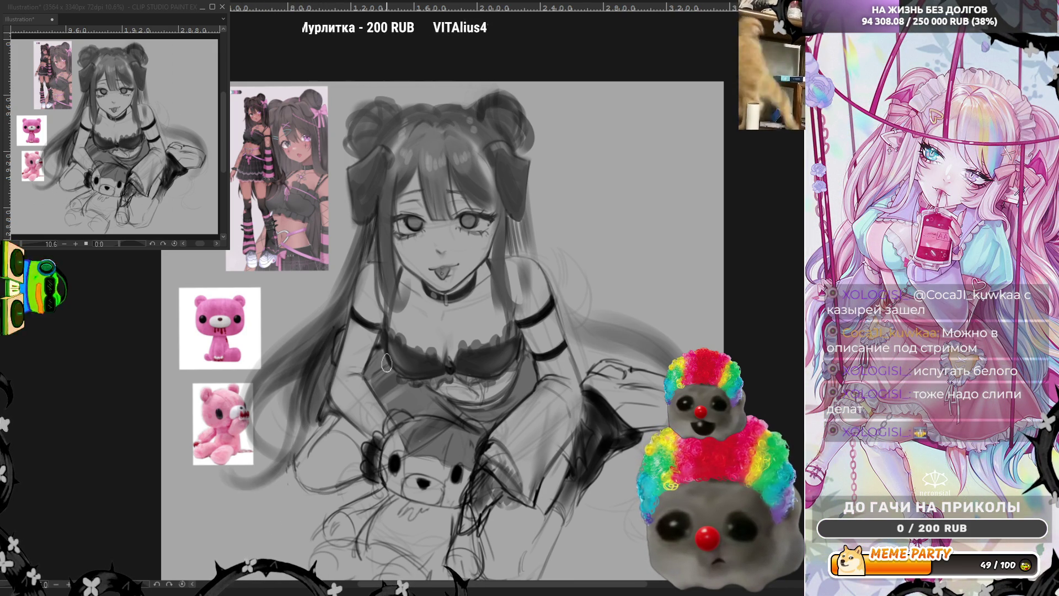
{"action": "scroll", "coordinate": [441, 353], "scroll_direction": "down", "scroll_amount": 3}
{"action": "scroll", "coordinate": [470, 348], "scroll_direction": "up", "scroll_amount": 3}
{"action": "scroll", "coordinate": [499, 342], "scroll_direction": "down", "scroll_amount": 1}
{"action": "scroll", "coordinate": [499, 342], "scroll_direction": "up", "scroll_amount": 1}
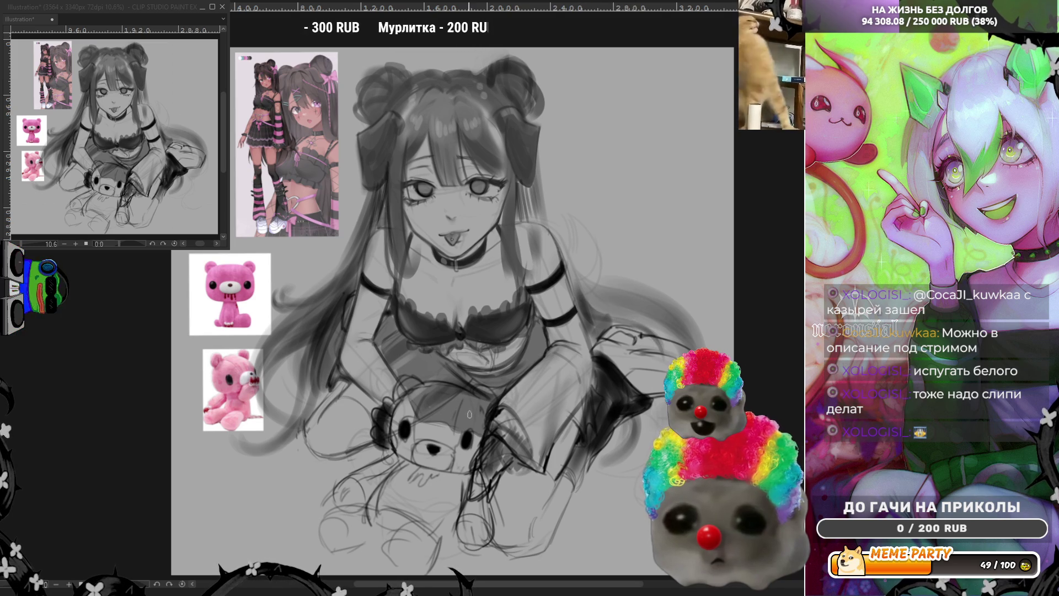
Add curling hair ends at lower left and long strands down the right side of the head.
{"action": "mouse_move", "coordinate": [224, 458]}
{"action": "left_mouse_down"}
{"action": "mouse_move", "coordinate": [282, 511]}
{"action": "mouse_move", "coordinate": [263, 508]}
{"action": "mouse_move", "coordinate": [291, 488]}
{"action": "mouse_move", "coordinate": [257, 486]}
{"action": "mouse_move", "coordinate": [251, 475]}
{"action": "mouse_move", "coordinate": [264, 469]}
{"action": "left_mouse_up"}
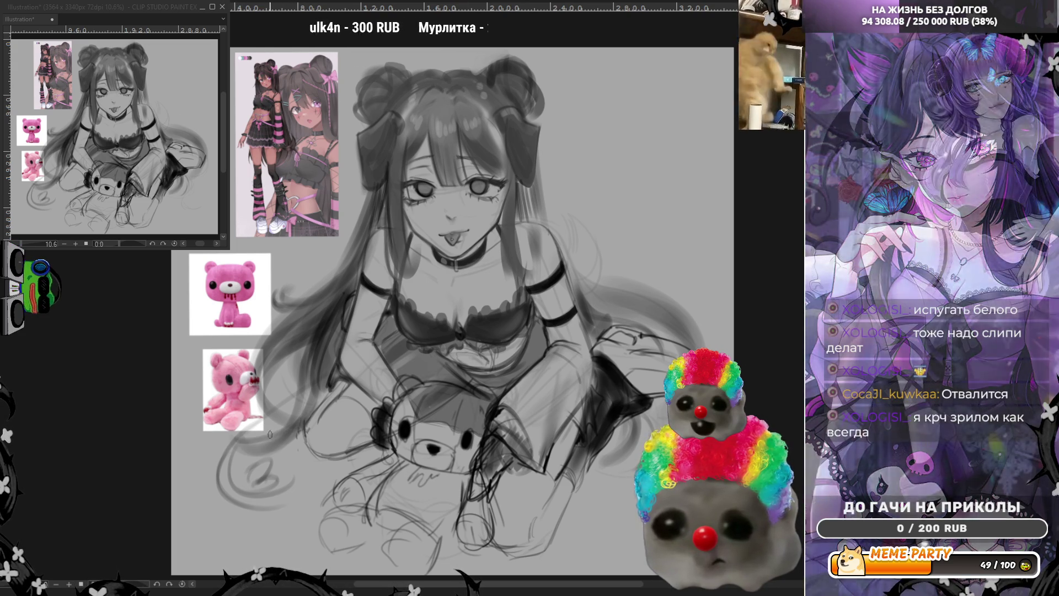
{"action": "mouse_move", "coordinate": [265, 403]}
{"action": "left_mouse_down"}
{"action": "mouse_move", "coordinate": [249, 400]}
{"action": "mouse_move", "coordinate": [215, 430]}
{"action": "mouse_move", "coordinate": [259, 428]}
{"action": "mouse_move", "coordinate": [226, 423]}
{"action": "left_mouse_up"}
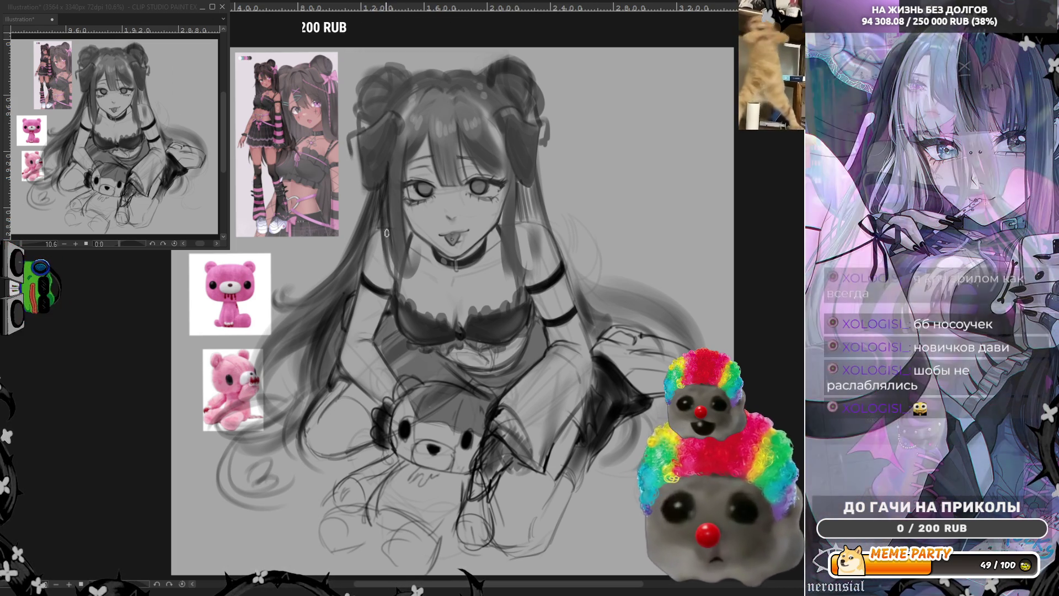
{"action": "left_click_drag", "start_coordinate": [507, 160], "coordinate": [500, 275]}
{"action": "left_click_drag", "start_coordinate": [499, 182], "coordinate": [502, 223]}
{"action": "left_click_drag", "start_coordinate": [500, 142], "coordinate": [508, 192]}
{"action": "left_click_drag", "start_coordinate": [497, 235], "coordinate": [508, 295]}
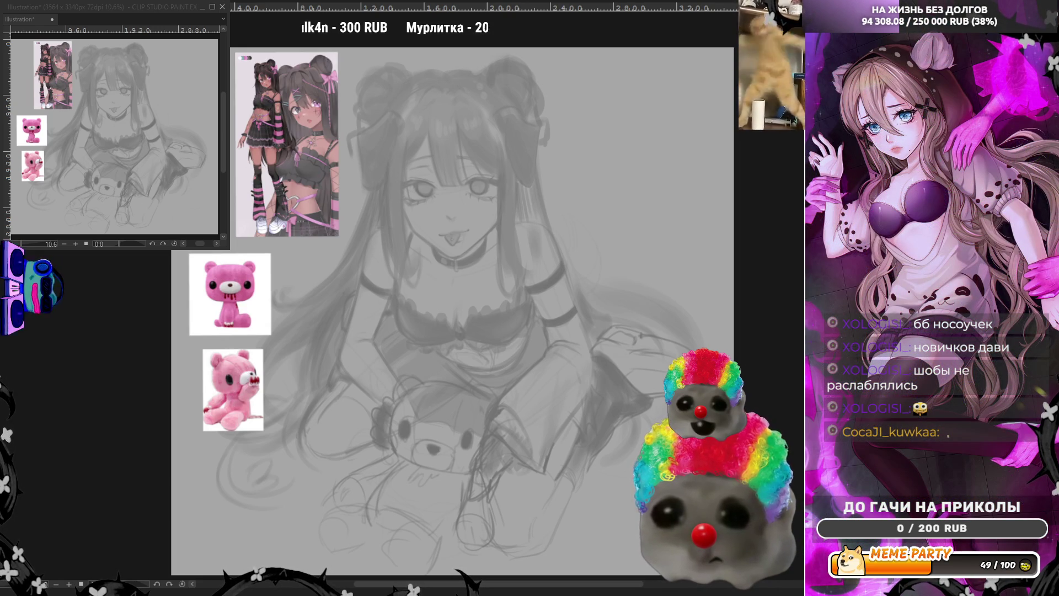
Pan and zoom the canvas to frame the drawing beside the reference images.
{"action": "left_click_drag", "start_coordinate": [281, 175], "coordinate": [258, 173]}
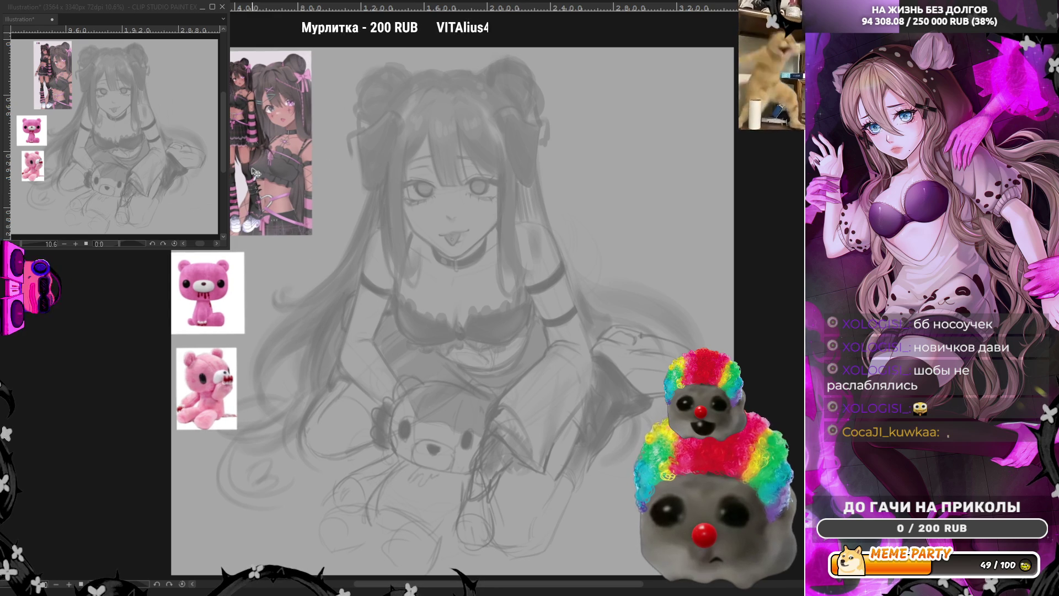
{"action": "scroll", "coordinate": [425, 117], "scroll_direction": "up", "scroll_amount": 5}
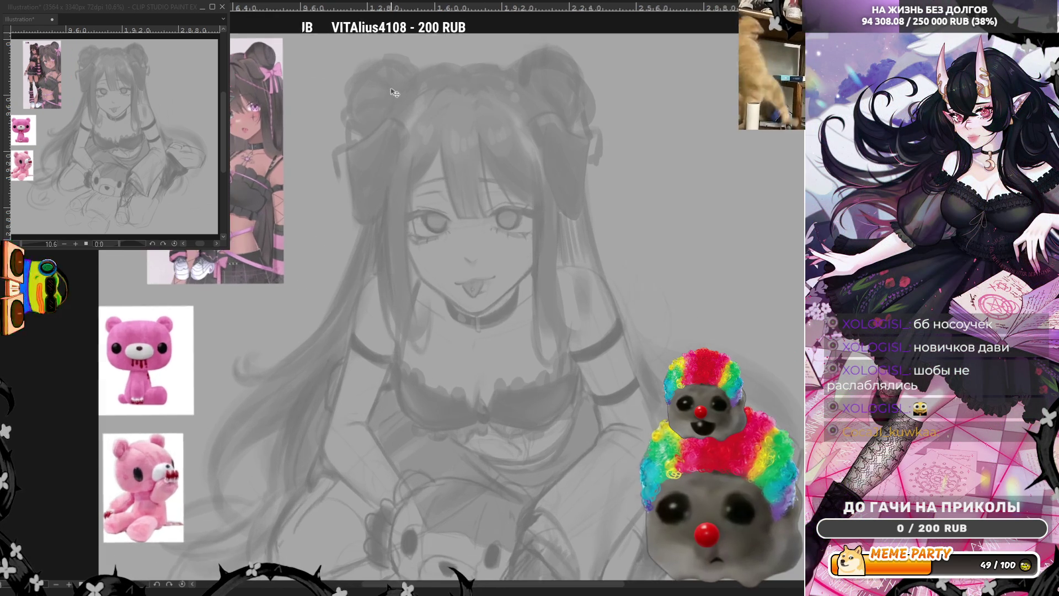
{"action": "scroll", "coordinate": [512, 162], "scroll_direction": "down", "scroll_amount": 2}
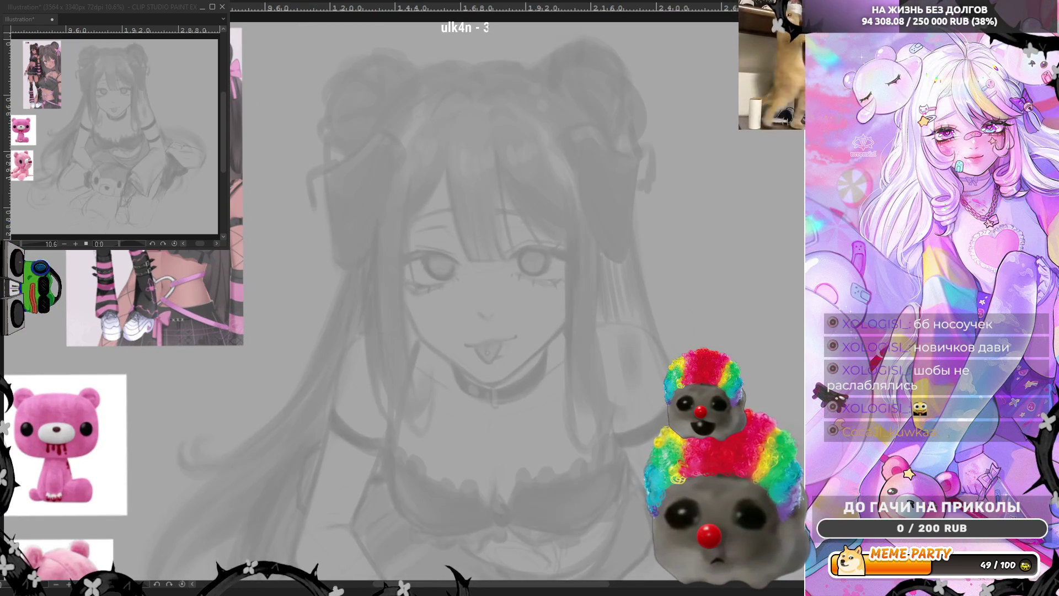
{"action": "scroll", "coordinate": [452, 181], "scroll_direction": "down", "scroll_amount": 3}
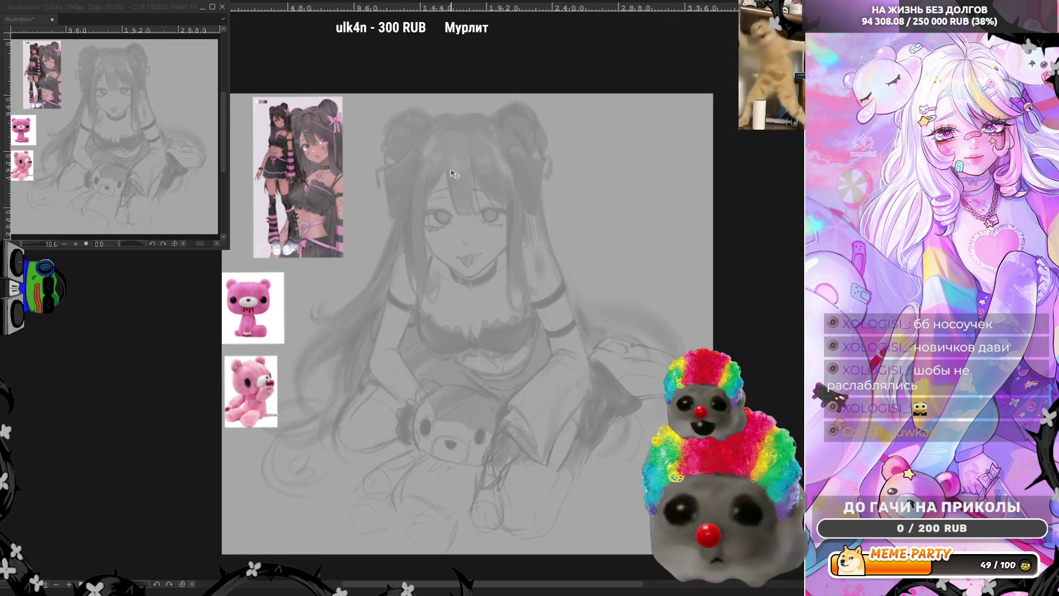
{"action": "scroll", "coordinate": [457, 182], "scroll_direction": "up", "scroll_amount": 3}
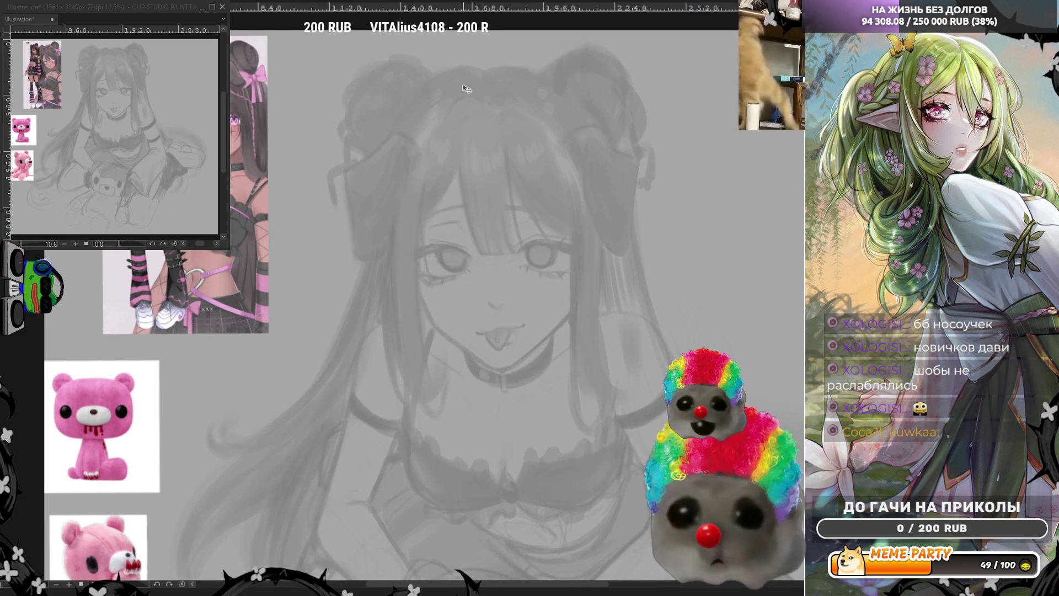
{"action": "scroll", "coordinate": [466, 90], "scroll_direction": "up", "scroll_amount": 1}
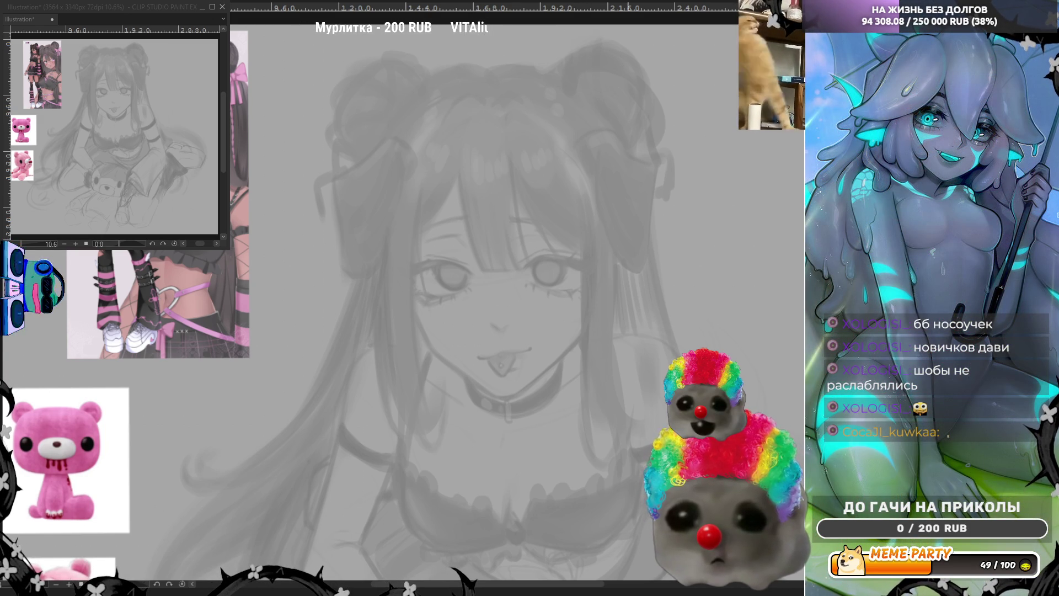
{"action": "scroll", "coordinate": [255, 186], "scroll_direction": "down", "scroll_amount": 1}
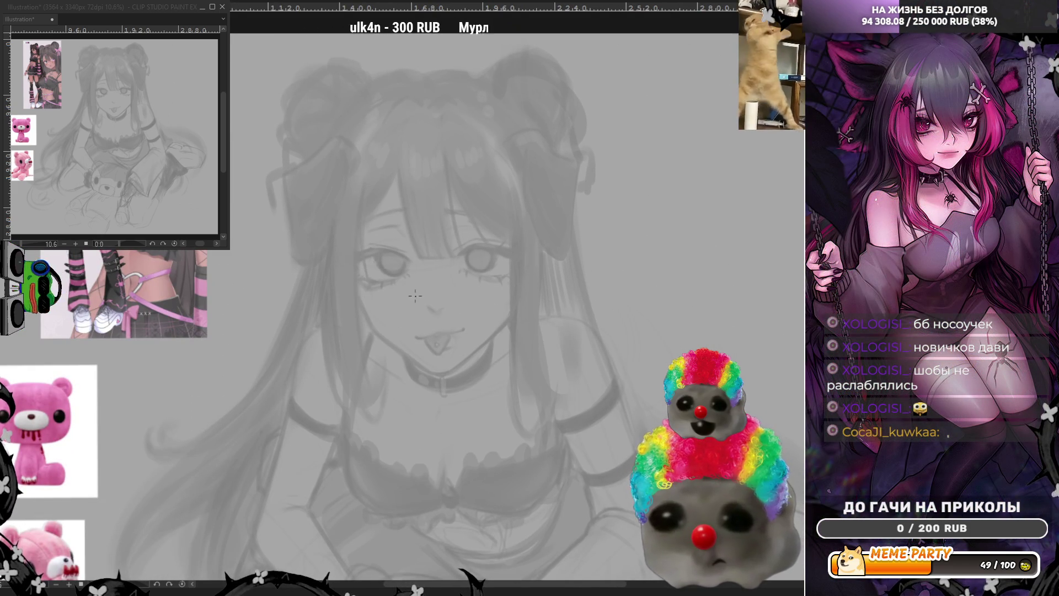
Try several trial lines over the mouth and undo them.
{"action": "mouse_move", "coordinate": [385, 298]}
{"action": "left_mouse_down"}
{"action": "mouse_move", "coordinate": [438, 366]}
{"action": "mouse_move", "coordinate": [481, 342]}
{"action": "left_mouse_up"}
{"action": "scroll", "coordinate": [483, 289], "scroll_direction": "up", "scroll_amount": 1}
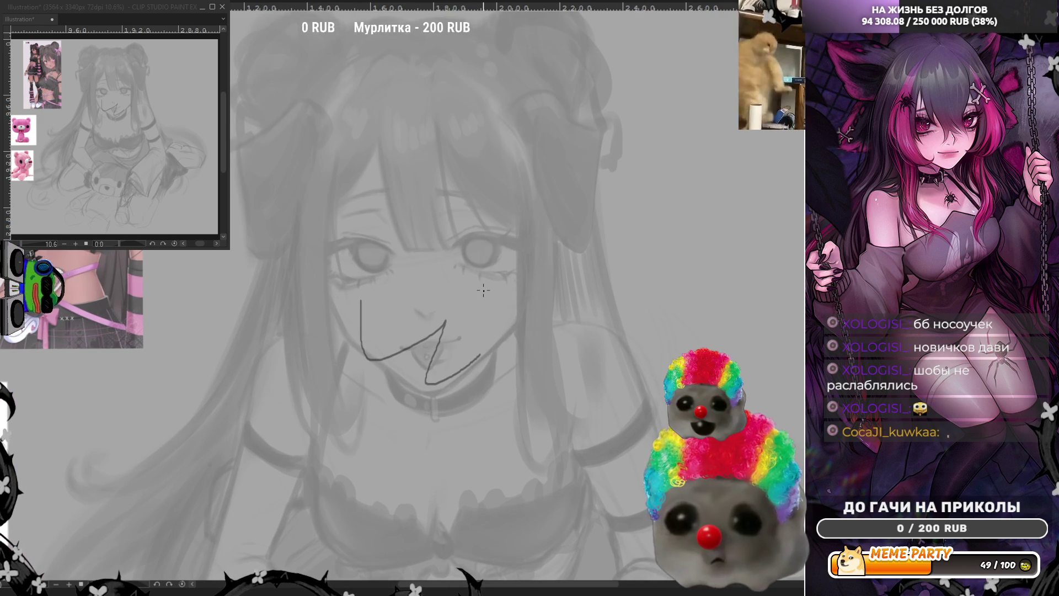
{"action": "left_click_drag", "start_coordinate": [302, 269], "coordinate": [436, 348]}
{"action": "key", "text": "ctrl+z"}
{"action": "key", "text": "ctrl+z"}
{"action": "left_click_drag", "start_coordinate": [351, 295], "coordinate": [397, 403]}
{"action": "key", "text": "ctrl+z"}
{"action": "scroll", "coordinate": [481, 267], "scroll_direction": "up", "scroll_amount": 2}
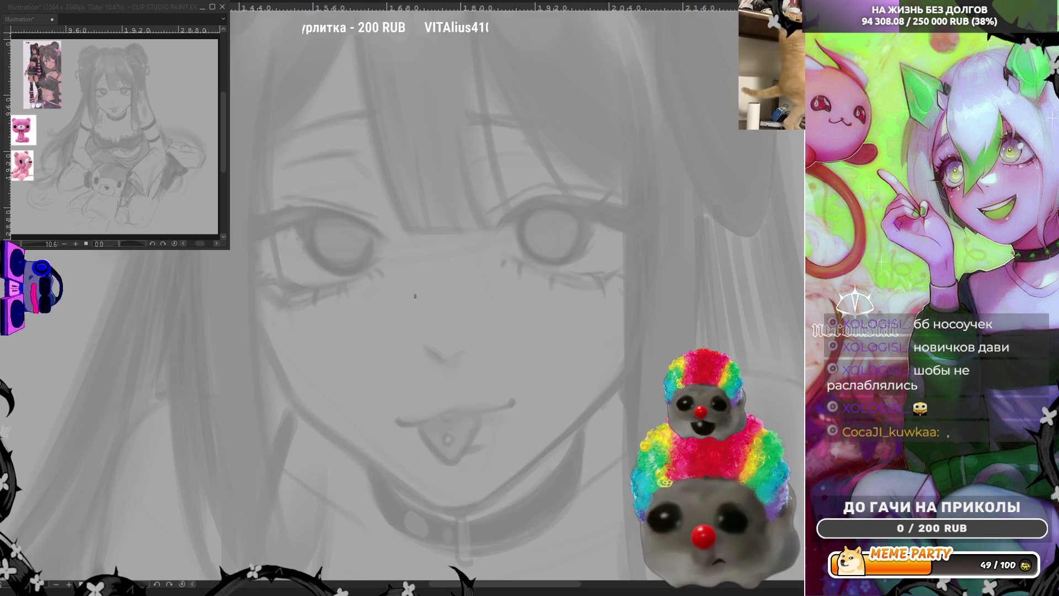
{"action": "scroll", "coordinate": [281, 232], "scroll_direction": "down", "scroll_amount": 2}
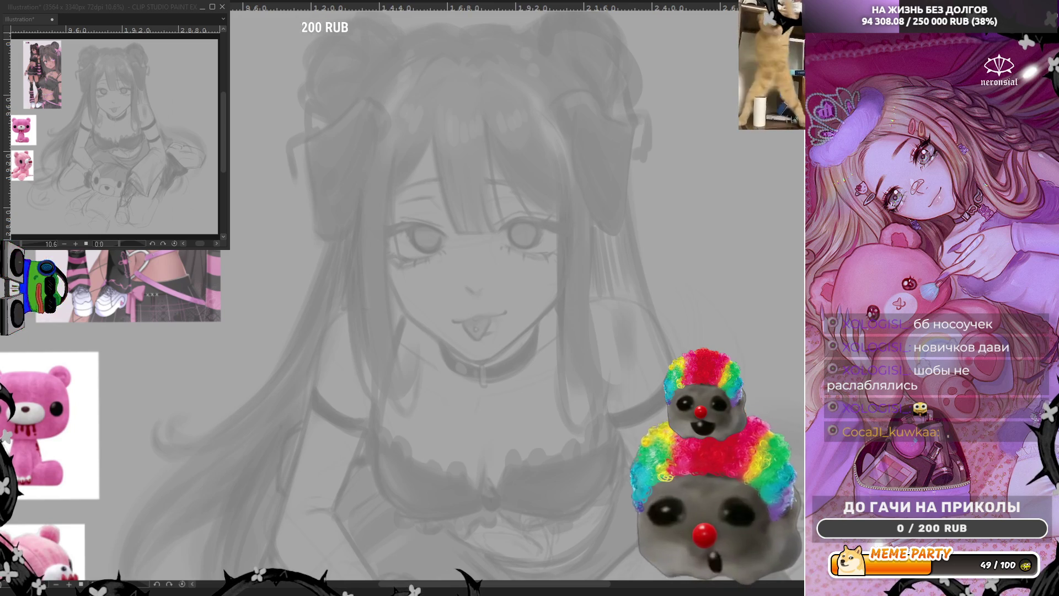
{"action": "scroll", "coordinate": [413, 298], "scroll_direction": "down", "scroll_amount": 2}
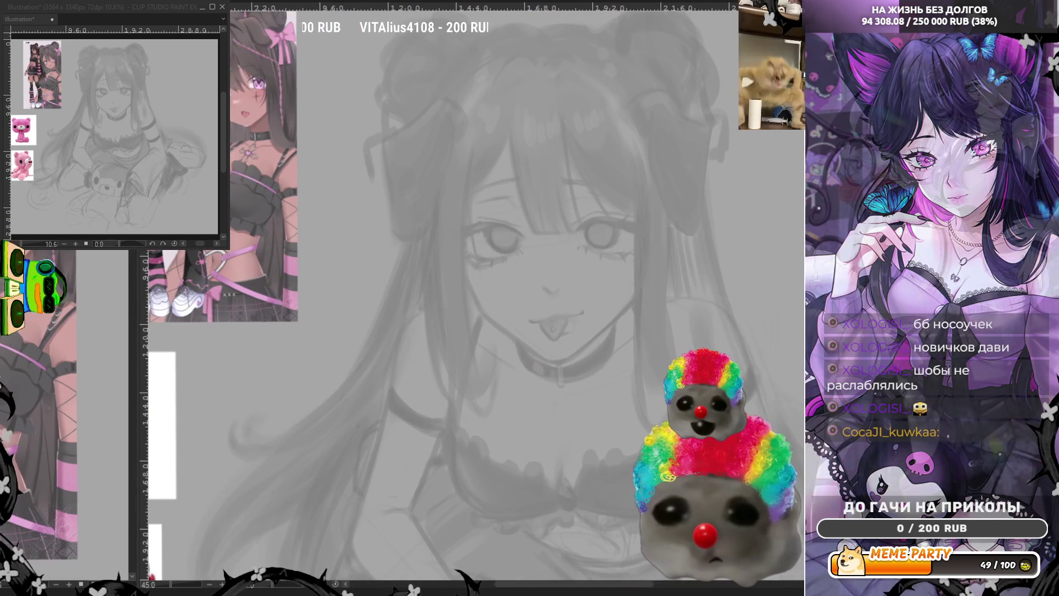
Widen the reference image panel to the right and zoom the canvas in on the face to 88.7.
{"action": "scroll", "coordinate": [64, 402], "scroll_direction": "up", "scroll_amount": 5}
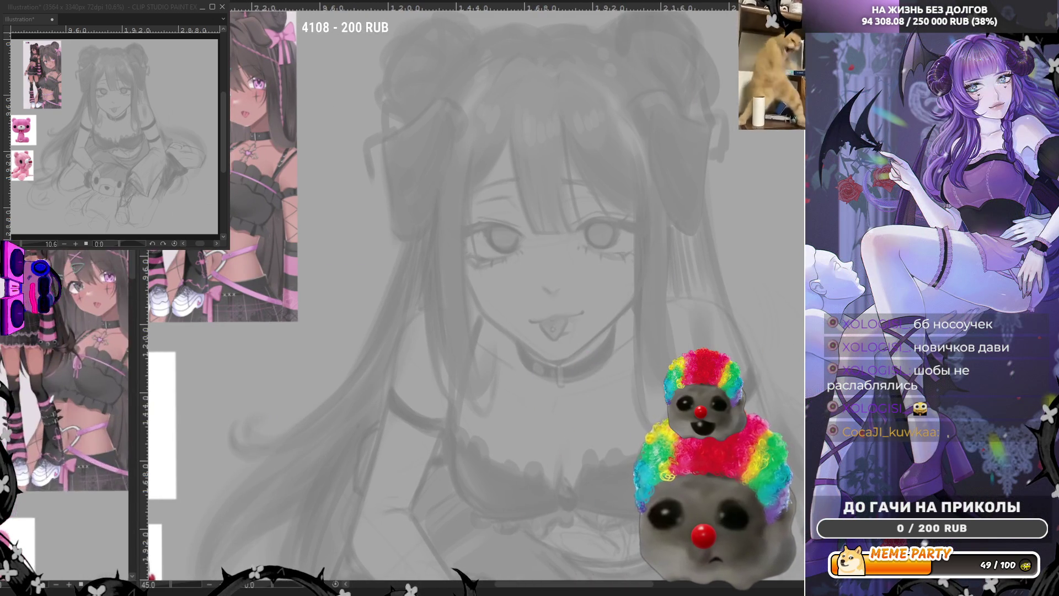
{"action": "mouse_move", "coordinate": [135, 334]}
{"action": "left_mouse_down"}
{"action": "mouse_move", "coordinate": [191, 331]}
{"action": "mouse_move", "coordinate": [181, 330]}
{"action": "left_mouse_up"}
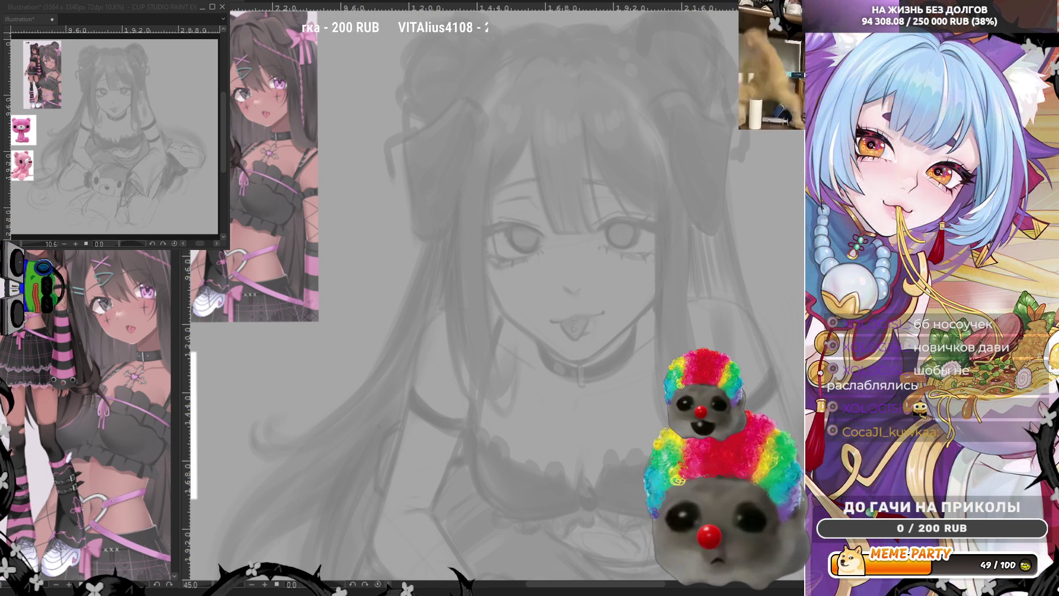
{"action": "scroll", "coordinate": [594, 236], "scroll_direction": "up", "scroll_amount": 2}
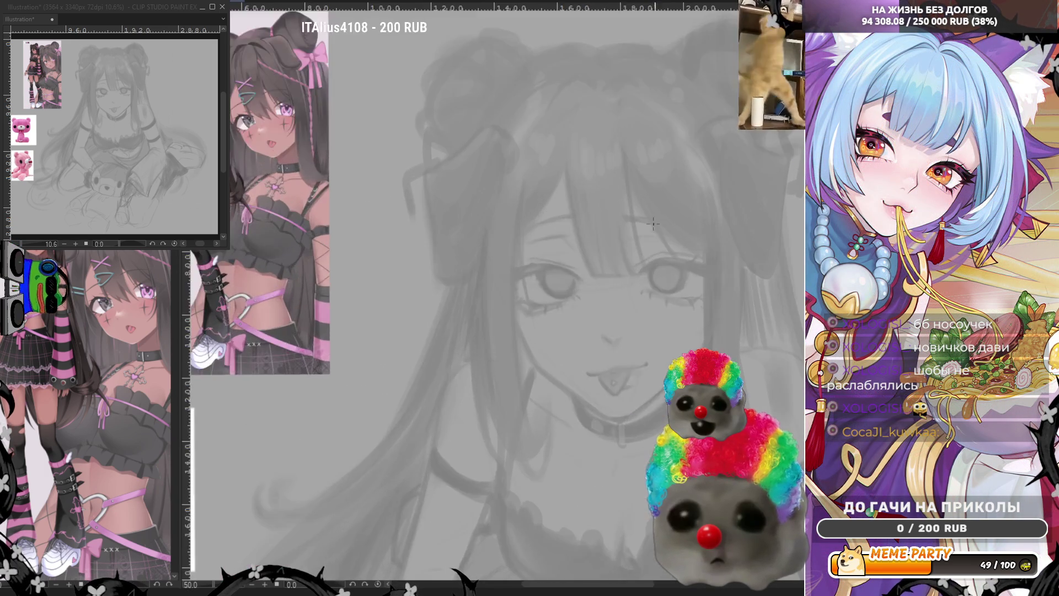
{"action": "scroll", "coordinate": [594, 235], "scroll_direction": "up", "scroll_amount": 2}
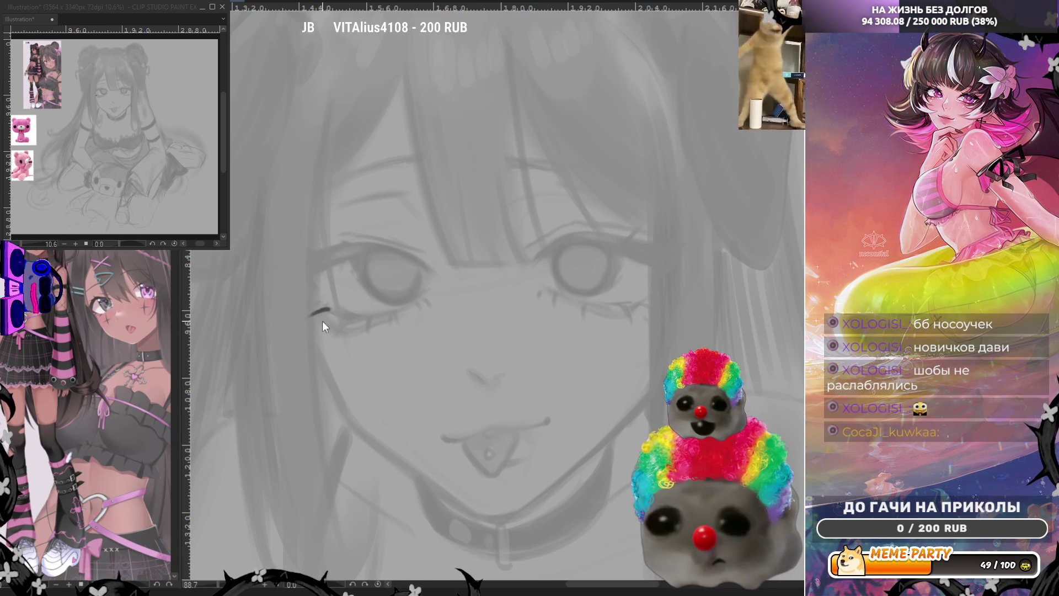
Ink the left eye's upper eyelid line, redrawing the outer-corner stroke.
{"action": "key", "text": "ctrl+z"}
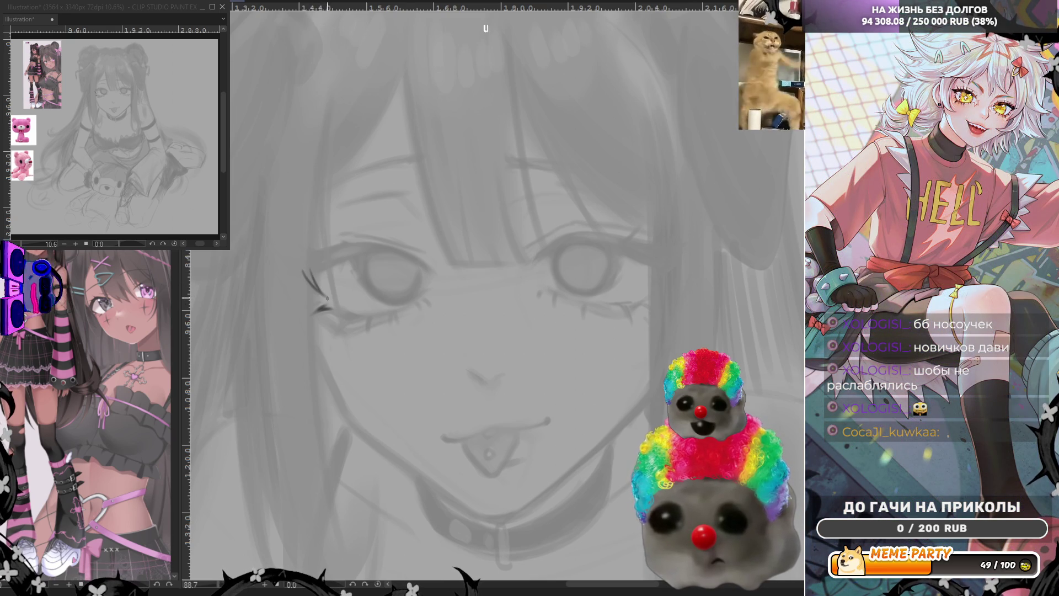
{"action": "left_click_drag", "start_coordinate": [319, 264], "coordinate": [399, 244]}
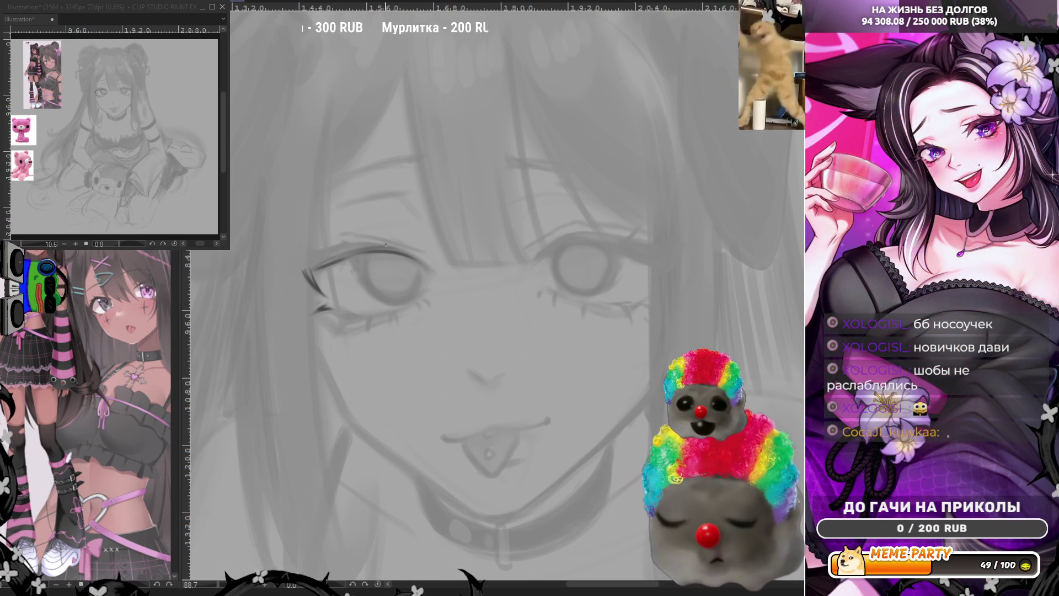
{"action": "left_click_drag", "start_coordinate": [318, 247], "coordinate": [397, 250]}
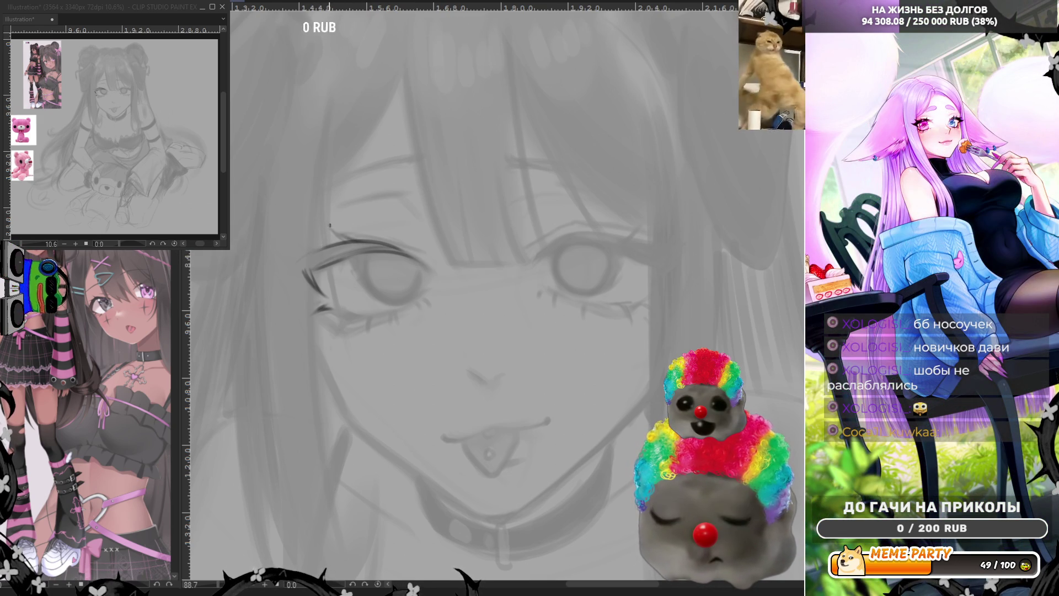
{"action": "left_click_drag", "start_coordinate": [327, 225], "coordinate": [346, 238]}
{"action": "key", "text": "ctrl+z"}
{"action": "key", "text": "ctrl+z"}
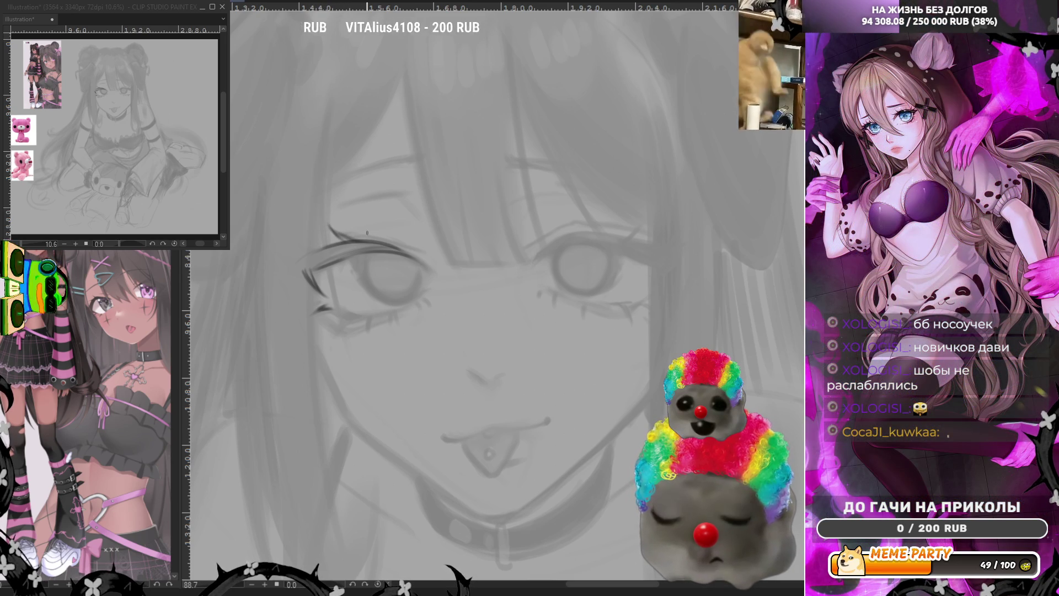
{"action": "left_click_drag", "start_coordinate": [329, 225], "coordinate": [368, 241]}
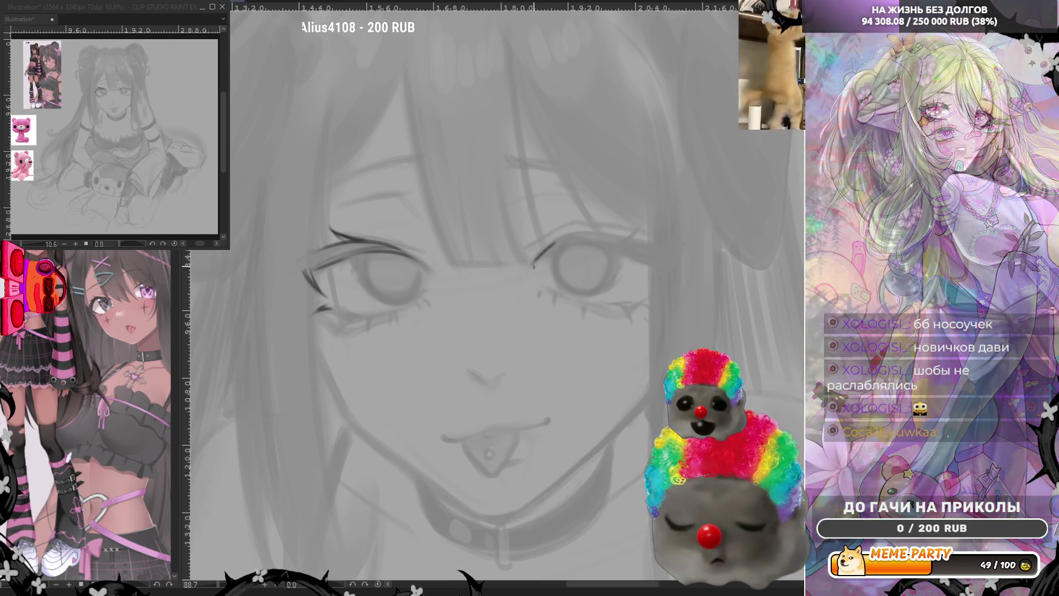
Ink the right eye's upper eyelid line, redrawing it longer to reach further out.
{"action": "left_click_drag", "start_coordinate": [538, 257], "coordinate": [580, 233]}
{"action": "key", "text": "ctrl+z"}
{"action": "mouse_move", "coordinate": [536, 260]}
{"action": "left_mouse_down"}
{"action": "mouse_move", "coordinate": [579, 234]}
{"action": "mouse_move", "coordinate": [611, 233]}
{"action": "left_mouse_up"}
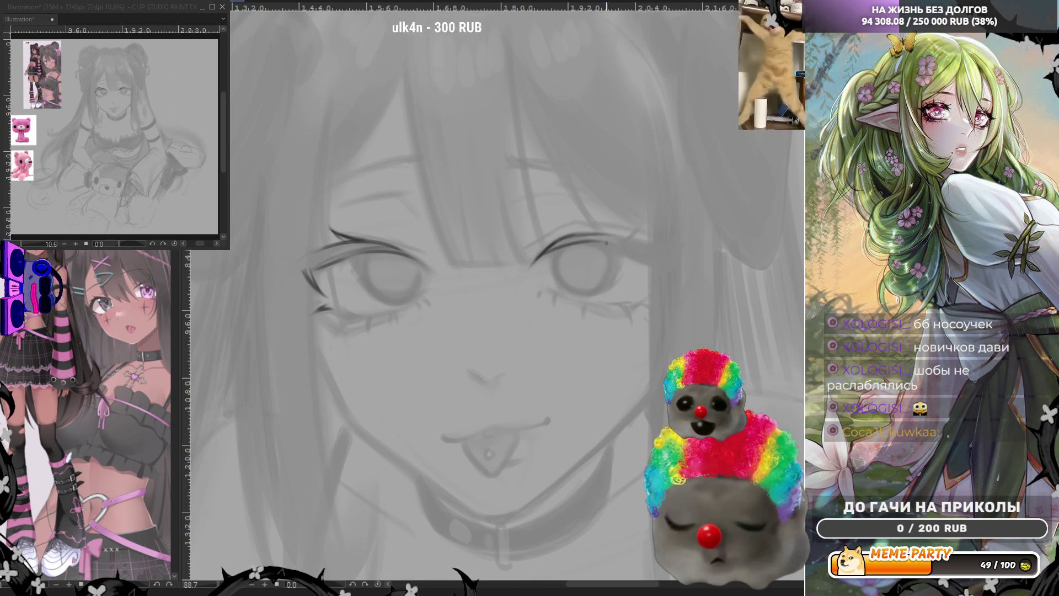
{"action": "mouse_move", "coordinate": [538, 257]}
{"action": "left_mouse_down"}
{"action": "mouse_move", "coordinate": [579, 234]}
{"action": "mouse_move", "coordinate": [623, 229]}
{"action": "left_mouse_up"}
{"action": "key", "text": "ctrl+z"}
{"action": "left_click_drag", "start_coordinate": [552, 249], "coordinate": [626, 234]}
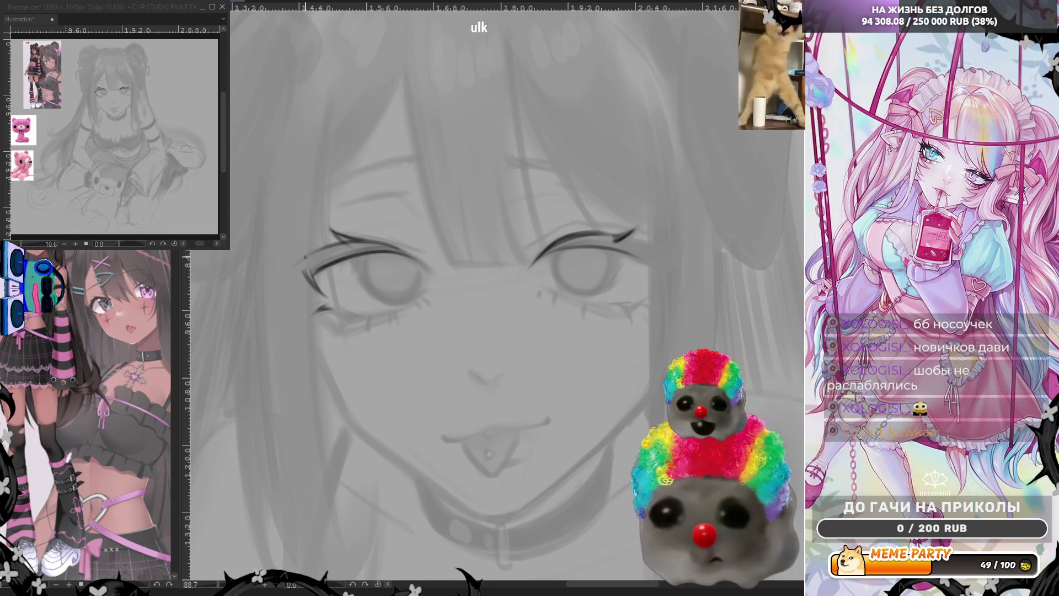
Add outer-corner lash marks and lower lash lines to both eyes.
{"action": "left_click_drag", "start_coordinate": [292, 267], "coordinate": [296, 270]}
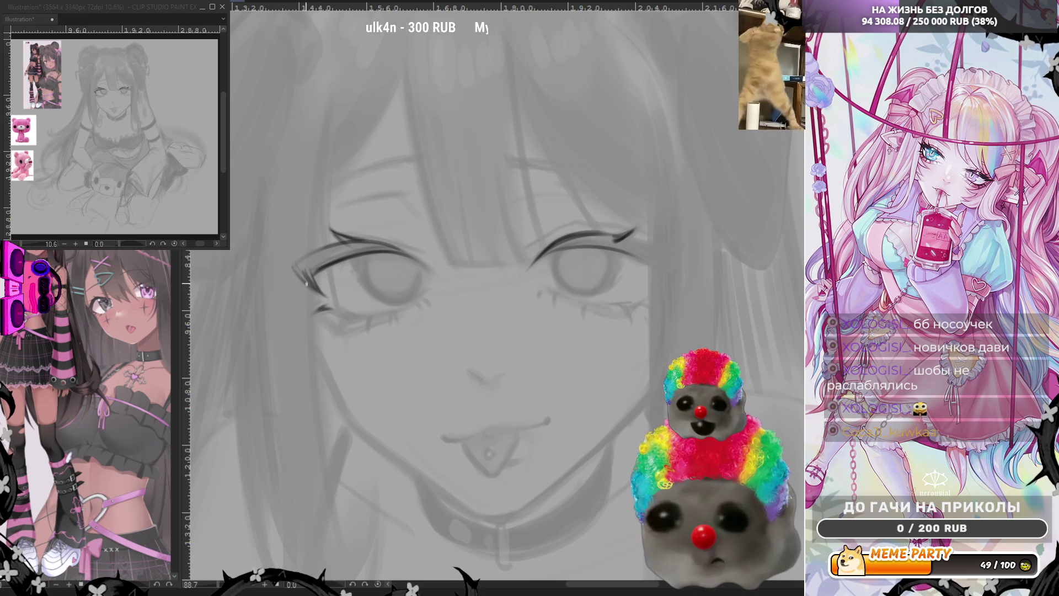
{"action": "left_click_drag", "start_coordinate": [627, 236], "coordinate": [669, 256]}
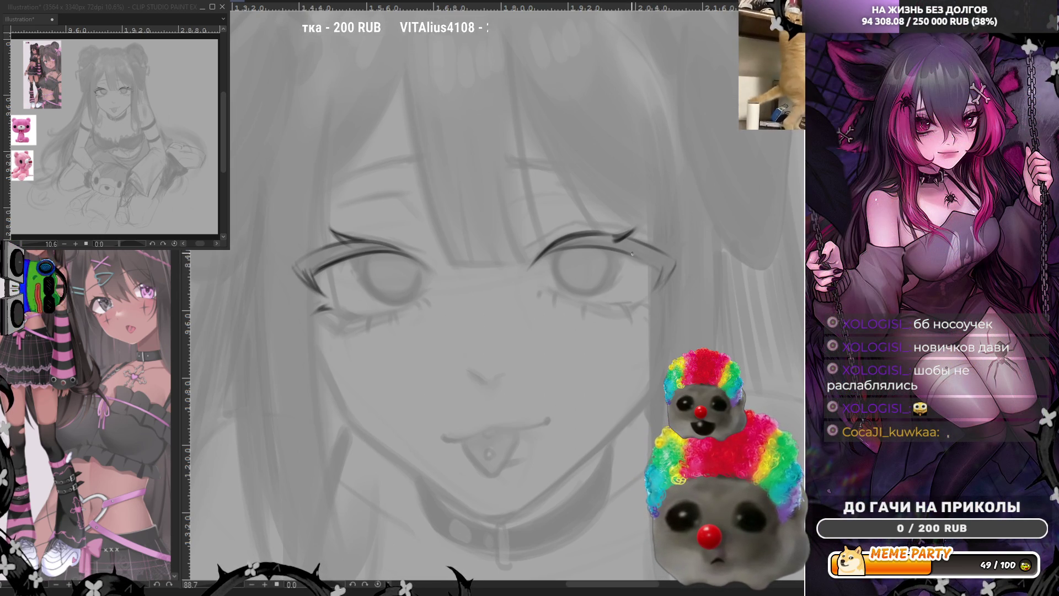
{"action": "left_click_drag", "start_coordinate": [654, 294], "coordinate": [668, 270]}
{"action": "left_click_drag", "start_coordinate": [322, 294], "coordinate": [294, 273]}
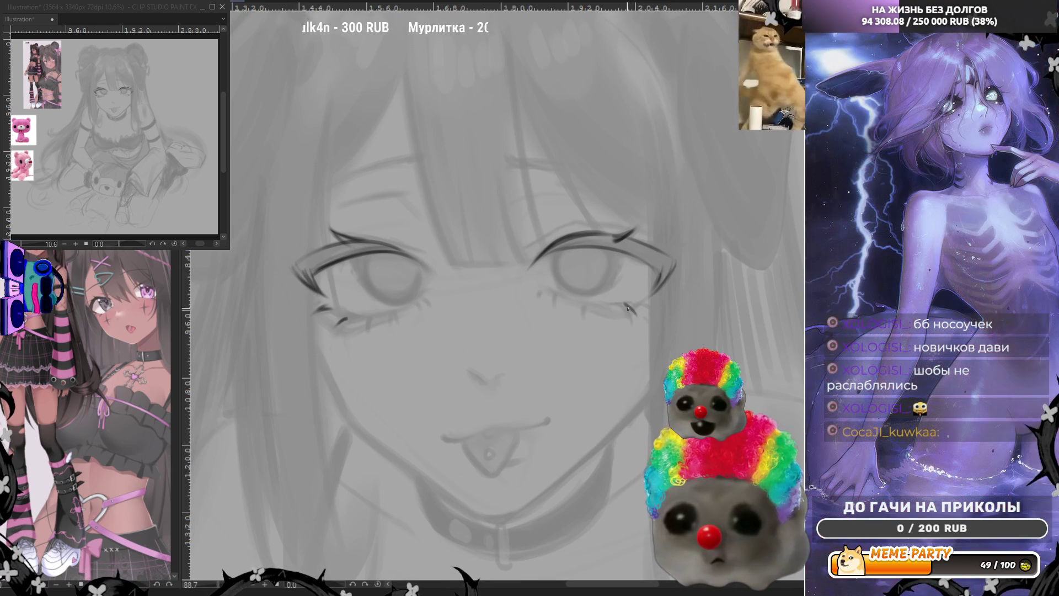
{"action": "left_click_drag", "start_coordinate": [624, 304], "coordinate": [632, 325]}
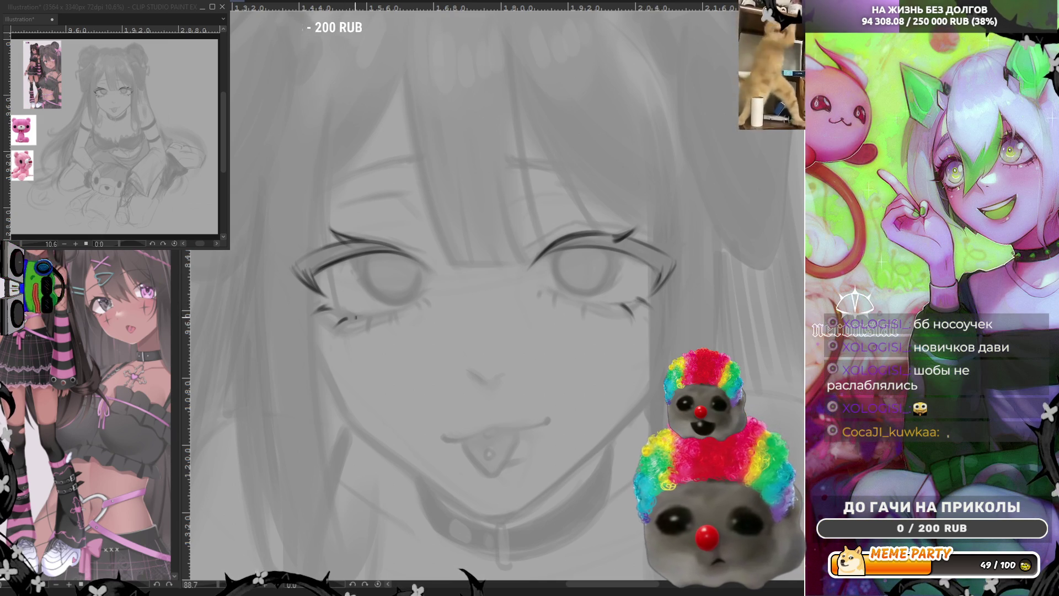
{"action": "left_click_drag", "start_coordinate": [361, 318], "coordinate": [334, 320]}
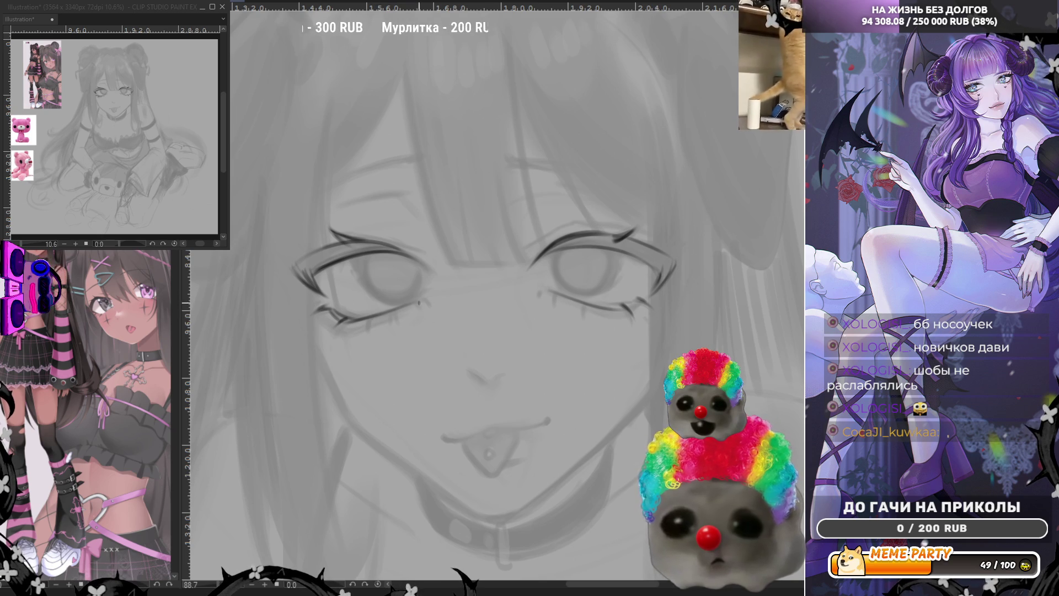
{"action": "left_click_drag", "start_coordinate": [335, 331], "coordinate": [403, 314]}
{"action": "key", "text": "ctrl+z"}
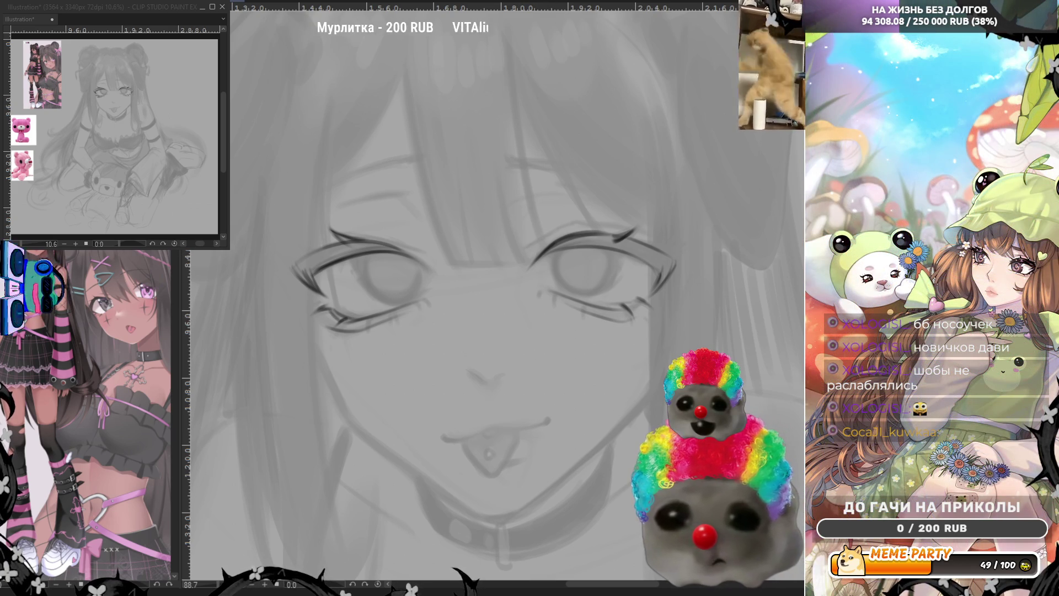
Ink upper lid lines over both eyes and an eyebrow above the right eye.
{"action": "mouse_move", "coordinate": [560, 227]}
{"action": "left_mouse_down"}
{"action": "mouse_move", "coordinate": [547, 236]}
{"action": "mouse_move", "coordinate": [611, 232]}
{"action": "left_mouse_up"}
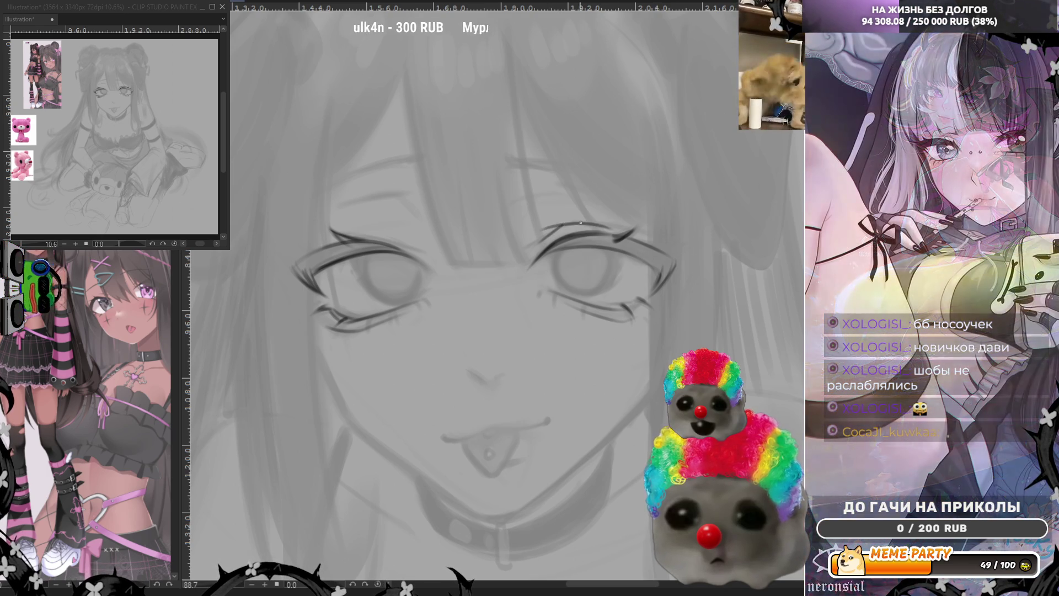
{"action": "left_click_drag", "start_coordinate": [541, 230], "coordinate": [595, 217]}
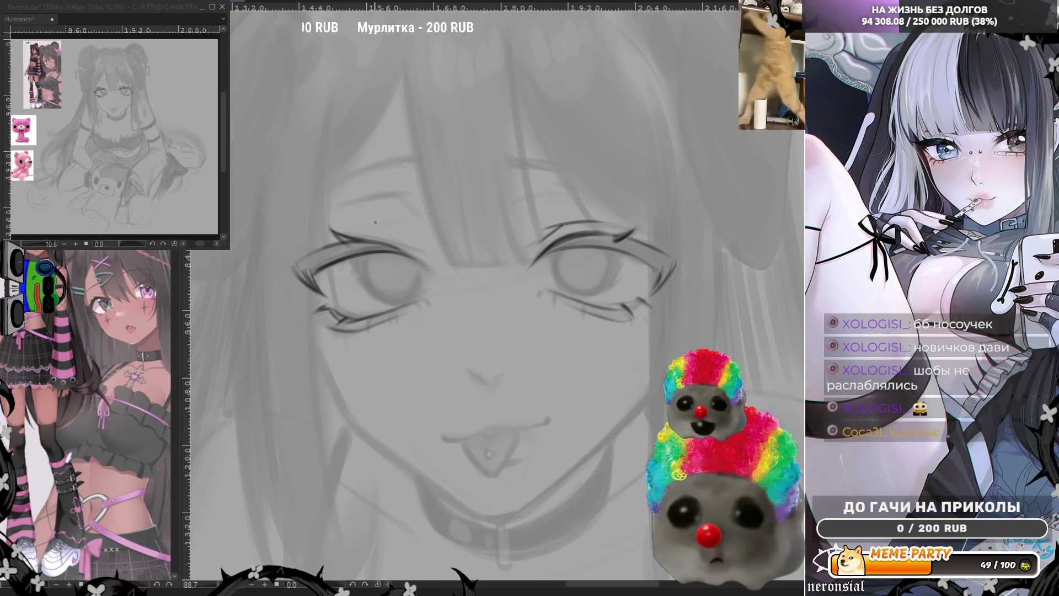
{"action": "left_click_drag", "start_coordinate": [352, 227], "coordinate": [411, 230]}
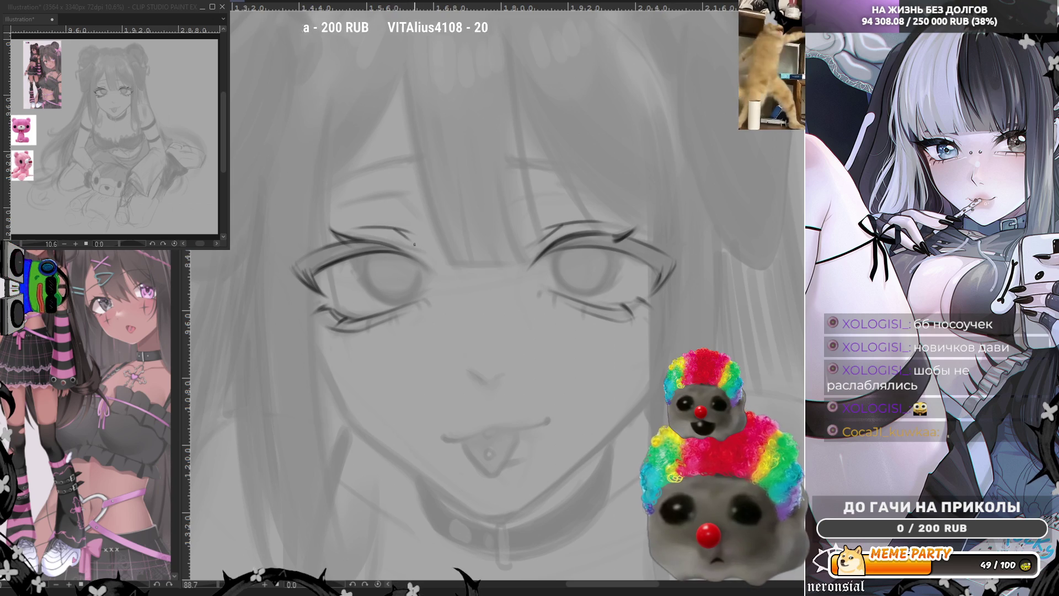
{"action": "left_click_drag", "start_coordinate": [504, 158], "coordinate": [599, 183]}
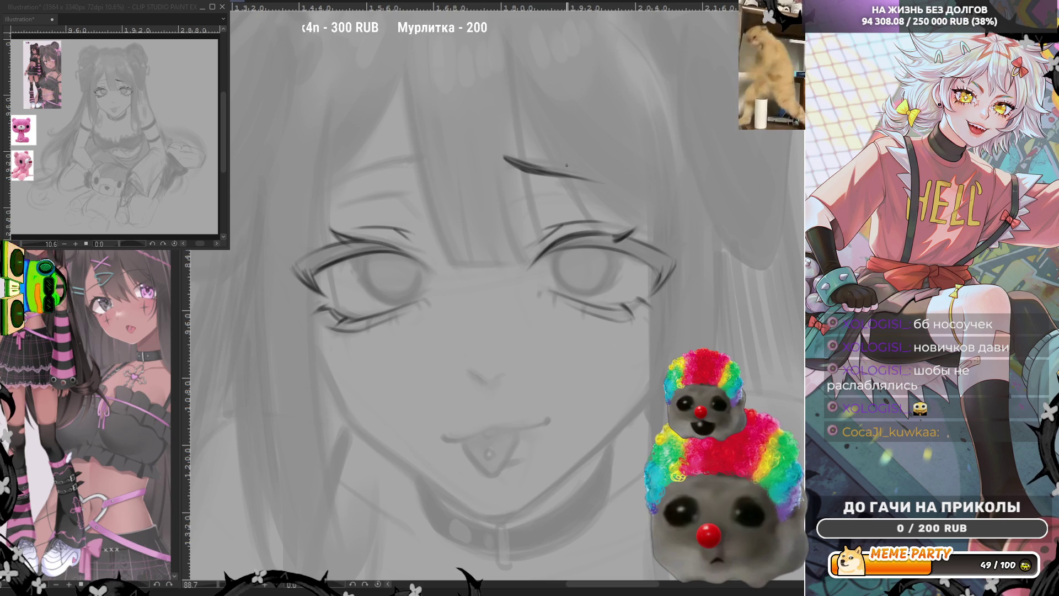
Darken, then erase, the eyebrow over the right eye, undoing a short left-brow start.
{"action": "left_click_drag", "start_coordinate": [510, 161], "coordinate": [609, 189]}
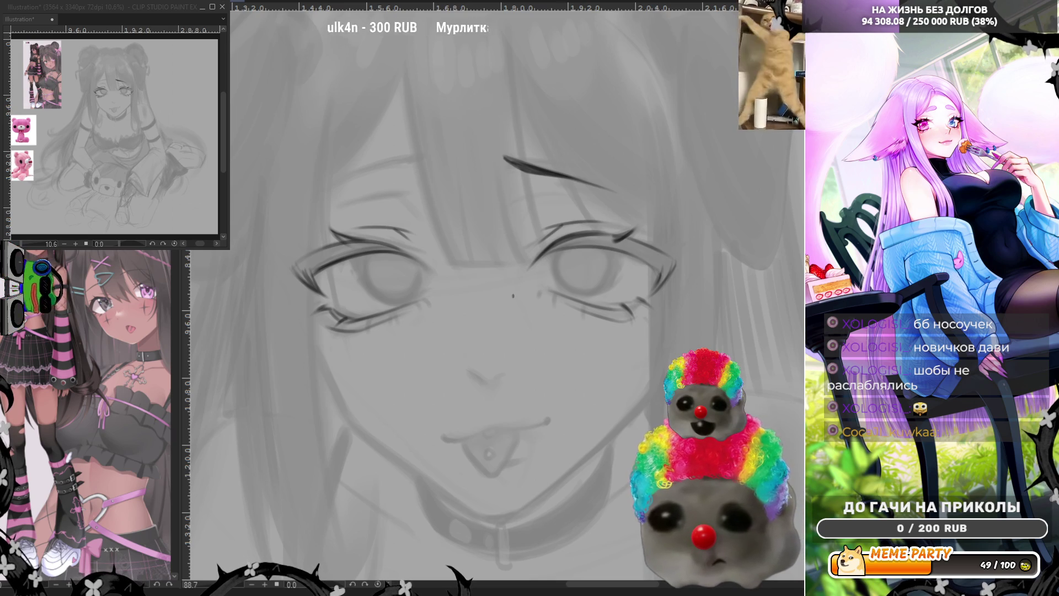
{"action": "mouse_move", "coordinate": [439, 158]}
{"action": "left_mouse_down"}
{"action": "mouse_move", "coordinate": [338, 193]}
{"action": "mouse_move", "coordinate": [430, 165]}
{"action": "left_mouse_up"}
{"action": "key", "text": "ctrl+z"}
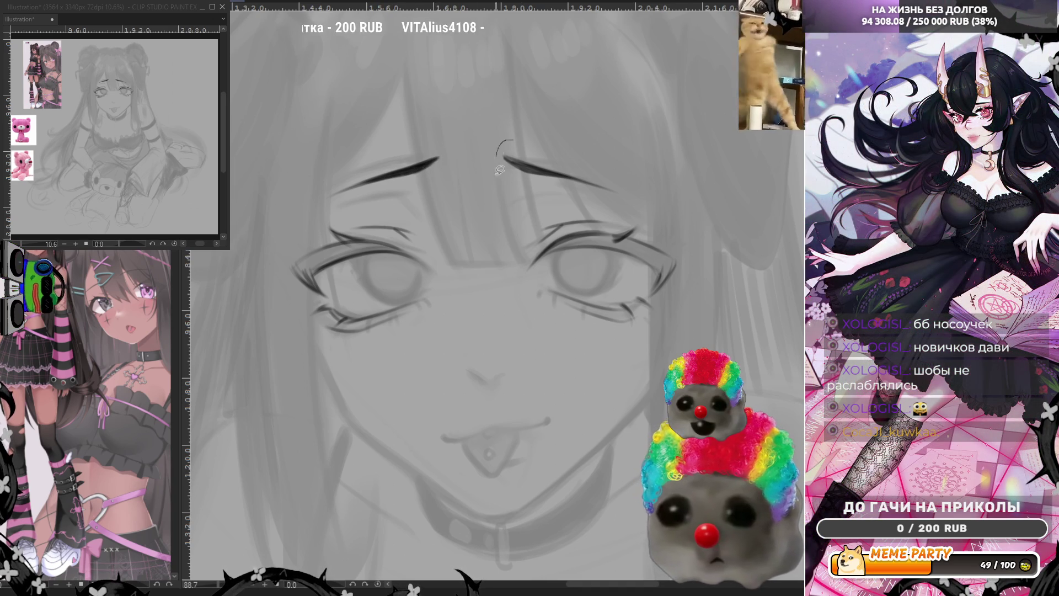
{"action": "left_click_drag", "start_coordinate": [499, 154], "coordinate": [641, 198]}
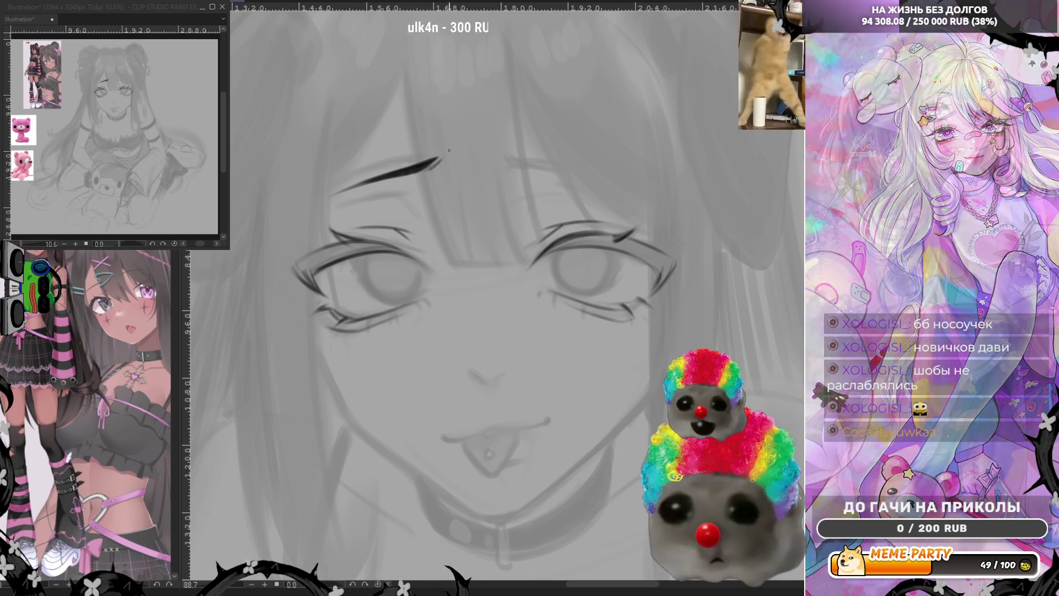
Build a long, bold left eyebrow and test thin strokes above both eyes.
{"action": "left_click_drag", "start_coordinate": [424, 171], "coordinate": [446, 154]}
{"action": "left_click_drag", "start_coordinate": [373, 181], "coordinate": [336, 194]}
{"action": "mouse_move", "coordinate": [392, 175]}
{"action": "left_mouse_down"}
{"action": "mouse_move", "coordinate": [333, 194]}
{"action": "mouse_move", "coordinate": [305, 221]}
{"action": "left_mouse_up"}
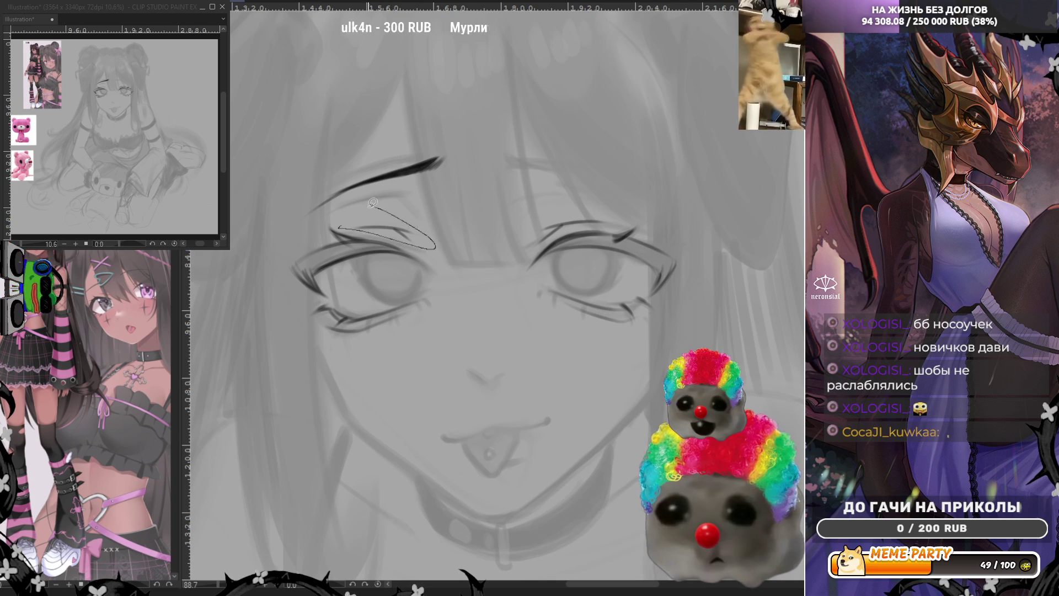
{"action": "mouse_move", "coordinate": [515, 259]}
{"action": "left_mouse_down"}
{"action": "mouse_move", "coordinate": [560, 213]}
{"action": "mouse_move", "coordinate": [624, 215]}
{"action": "left_mouse_up"}
{"action": "key", "text": "ctrl+z"}
{"action": "key", "text": "ctrl+z"}
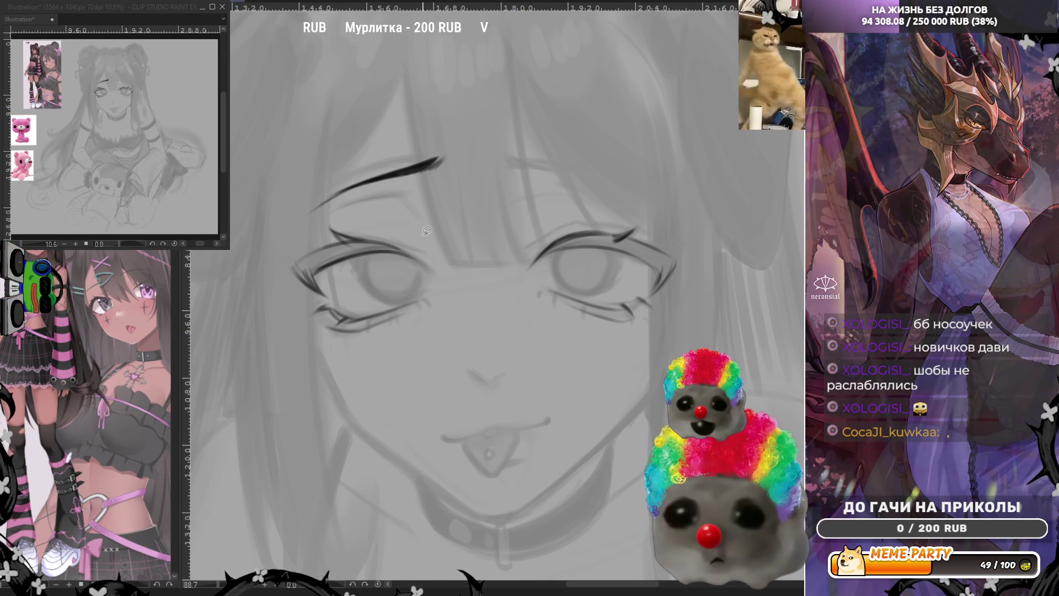
{"action": "left_click_drag", "start_coordinate": [325, 227], "coordinate": [384, 232]}
Undo the stray stroke above the left eye, then ink a bold upper lip line with a thickened right end.
{"action": "key", "text": "ctrl+z"}
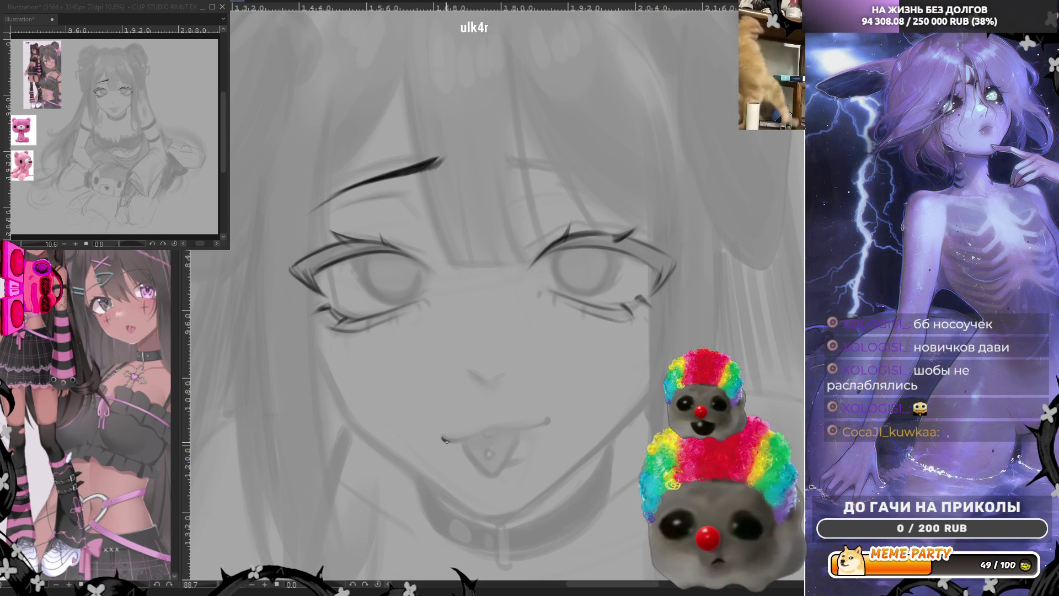
{"action": "left_click_drag", "start_coordinate": [470, 439], "coordinate": [497, 429]}
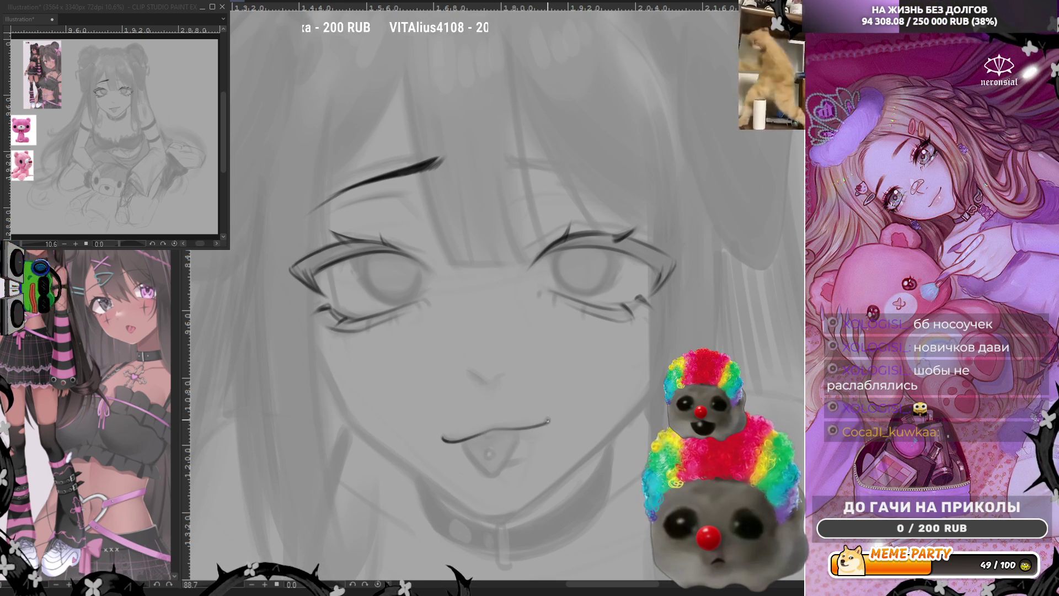
{"action": "left_click_drag", "start_coordinate": [548, 421], "coordinate": [510, 429]}
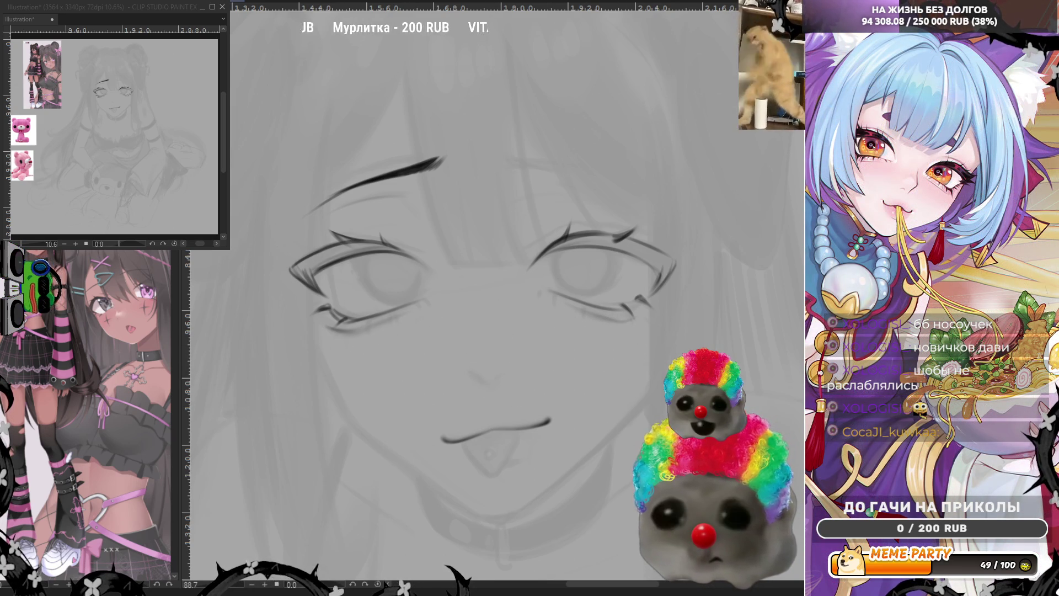
Redraw the left eyebrow as a darker, thicker stroke with a thinner lower-left tail.
{"action": "left_click_drag", "start_coordinate": [313, 210], "coordinate": [366, 180]}
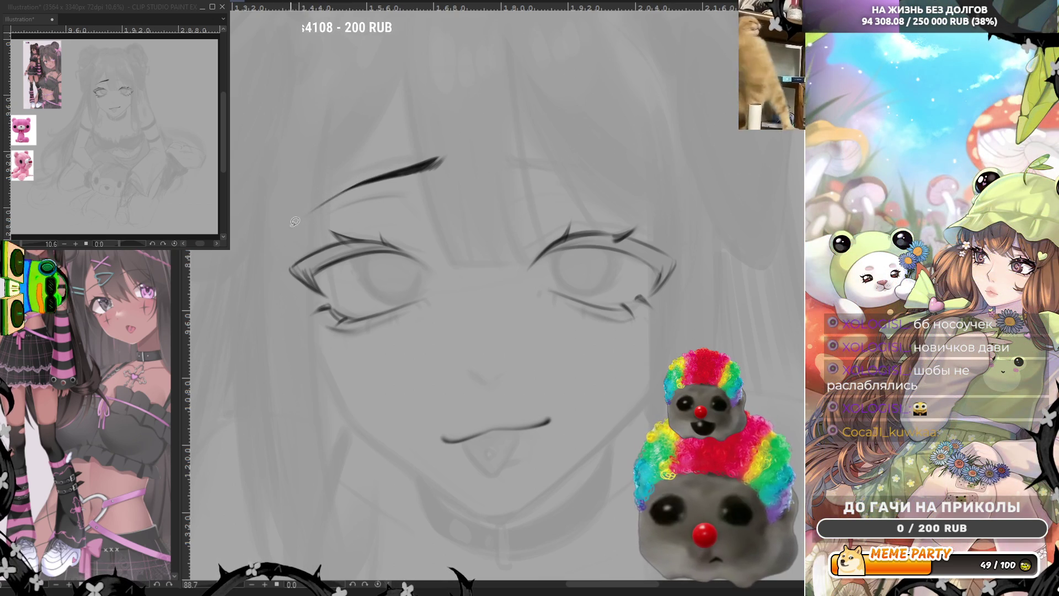
{"action": "left_click_drag", "start_coordinate": [297, 222], "coordinate": [441, 160]}
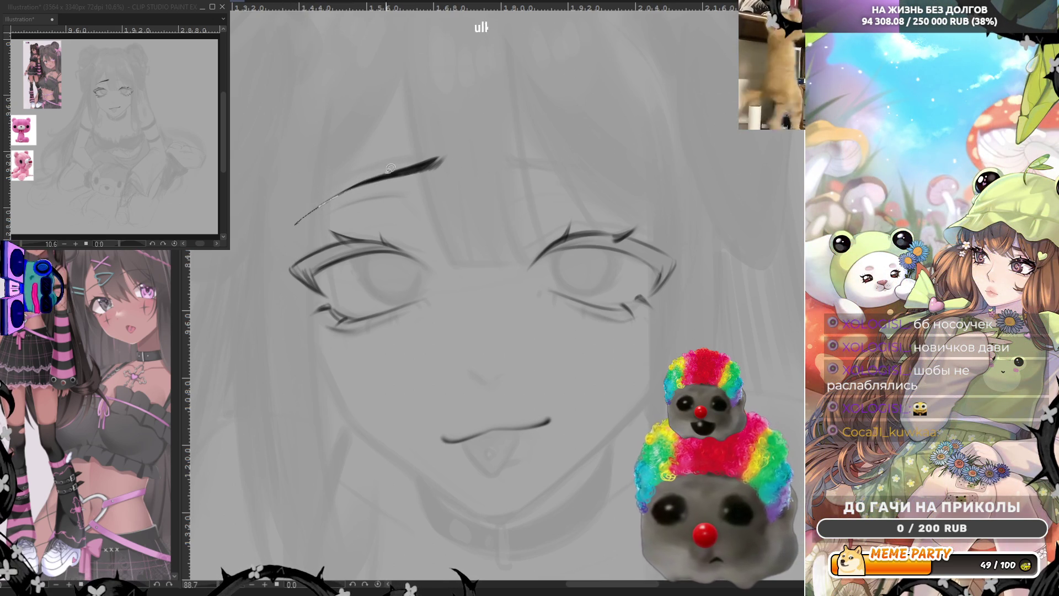
{"action": "mouse_move", "coordinate": [298, 220]}
{"action": "left_mouse_down"}
{"action": "mouse_move", "coordinate": [344, 188]}
{"action": "mouse_move", "coordinate": [452, 162]}
{"action": "mouse_move", "coordinate": [307, 219]}
{"action": "left_mouse_up"}
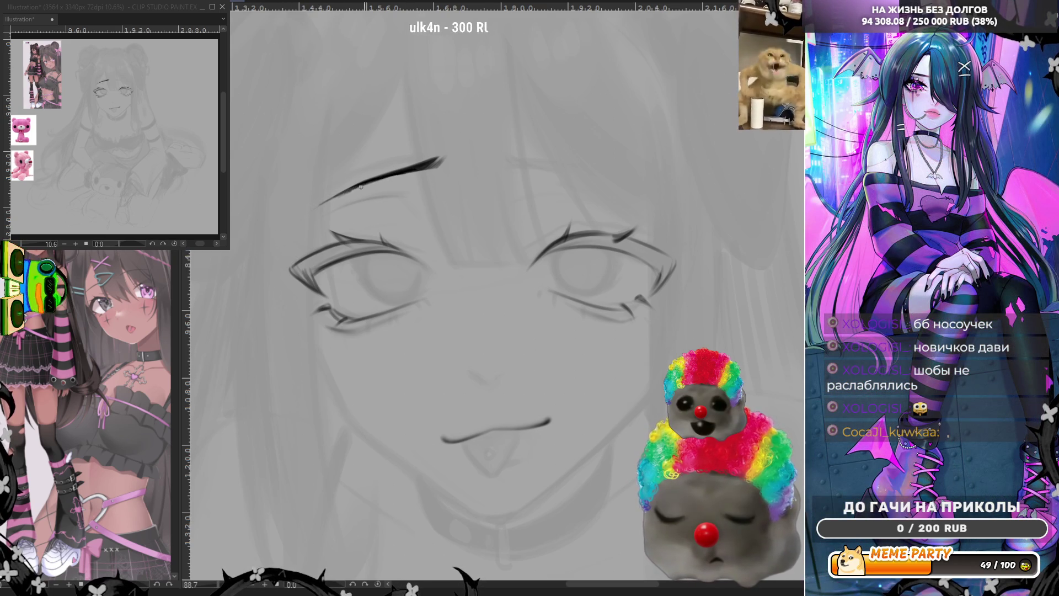
{"action": "left_click_drag", "start_coordinate": [335, 196], "coordinate": [434, 165]}
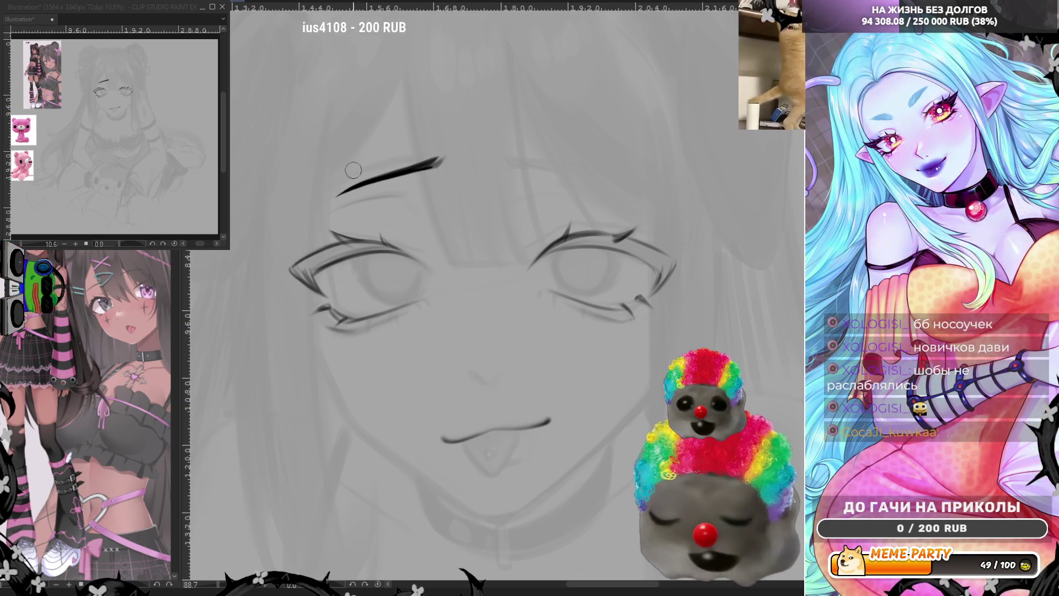
Erase the eyebrow's thin tail, use a lasso selection around the eyebrow, then return to the brush.
{"action": "left_click_drag", "start_coordinate": [325, 194], "coordinate": [350, 182]}
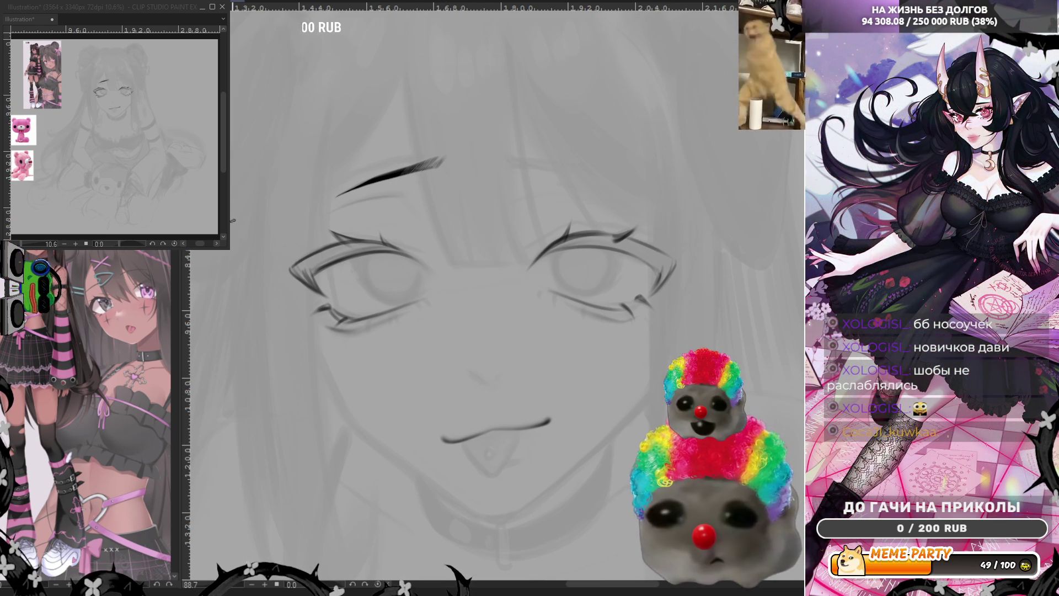
{"action": "mouse_move", "coordinate": [445, 102]}
{"action": "left_mouse_down"}
{"action": "mouse_move", "coordinate": [306, 201]}
{"action": "mouse_move", "coordinate": [444, 102]}
{"action": "left_mouse_up"}
{"action": "key", "text": "ctrl+d"}
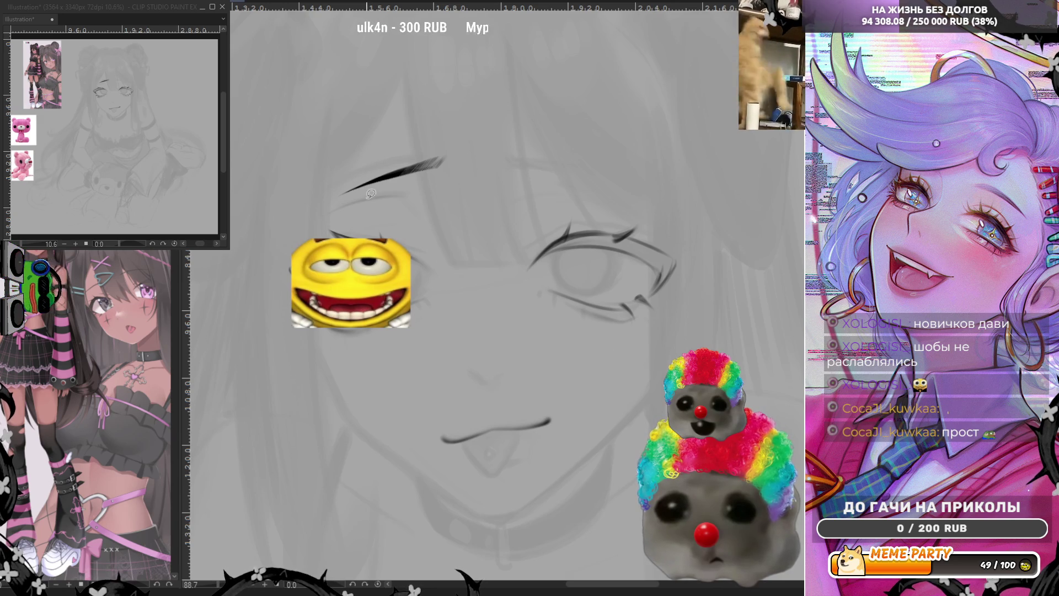
{"action": "key", "text": "b"}
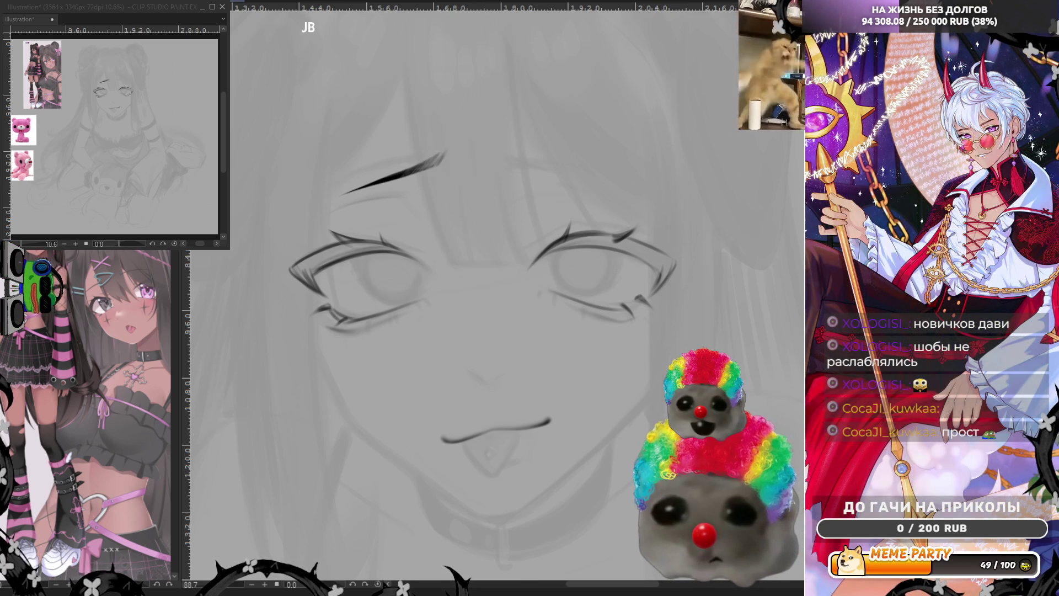
{"action": "mouse_move", "coordinate": [435, 153]}
{"action": "left_mouse_down"}
{"action": "mouse_move", "coordinate": [331, 196]}
{"action": "mouse_move", "coordinate": [441, 166]}
{"action": "mouse_move", "coordinate": [416, 141]}
{"action": "mouse_move", "coordinate": [411, 177]}
{"action": "left_mouse_up"}
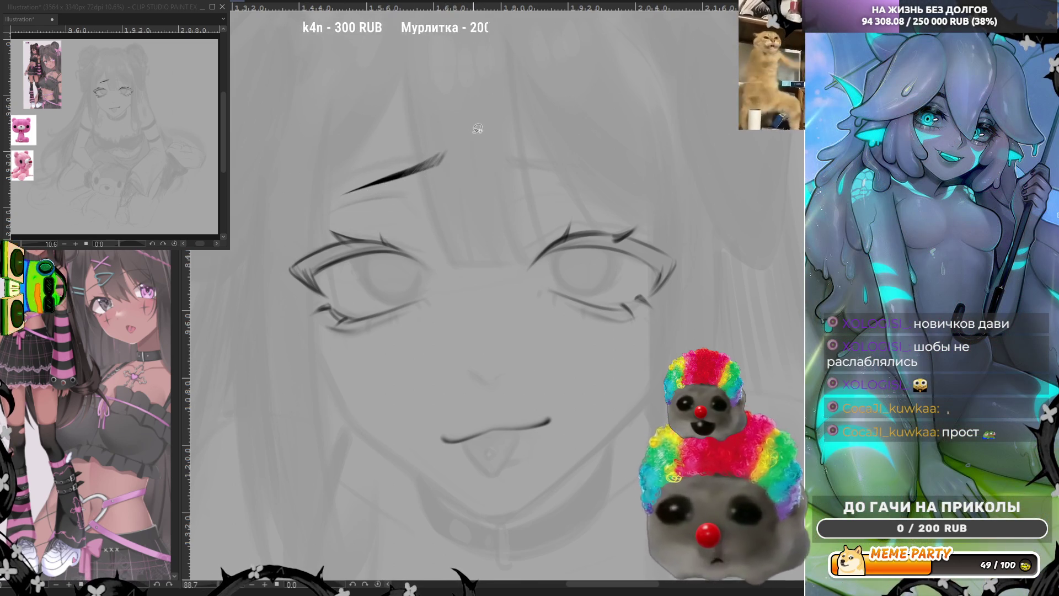
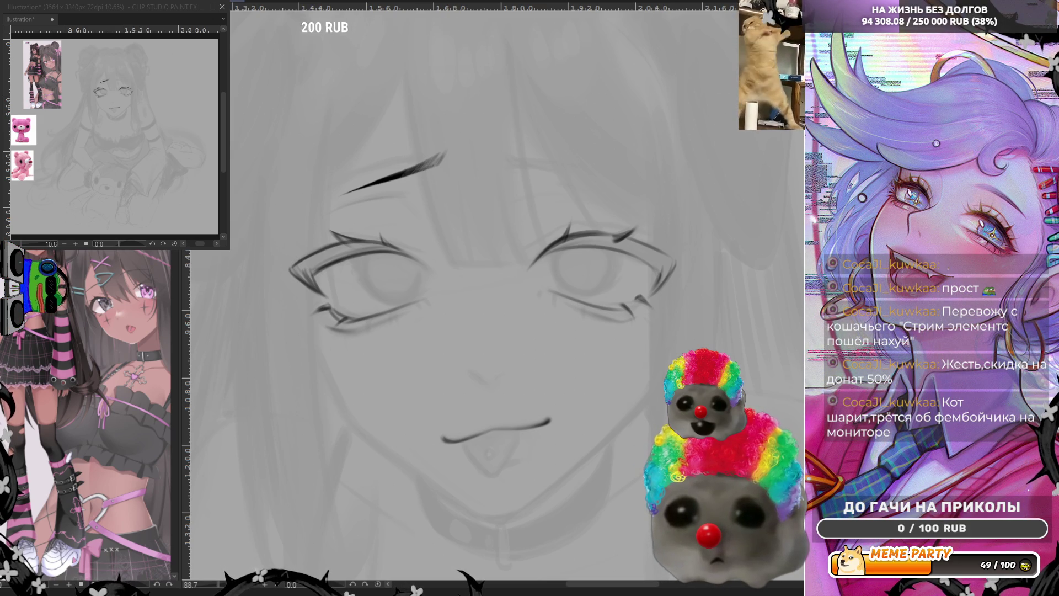
At 100% zoom, add a short lash stroke under the right eye and begin the tongue's left edge.
{"action": "key", "text": "ctrl+equal"}
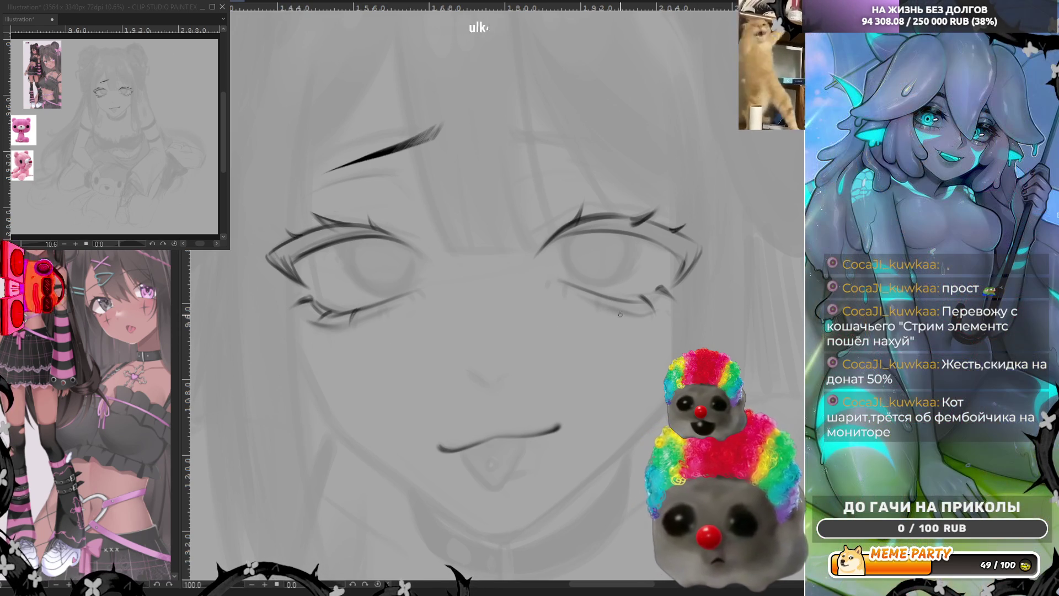
{"action": "left_click_drag", "start_coordinate": [606, 294], "coordinate": [613, 312]}
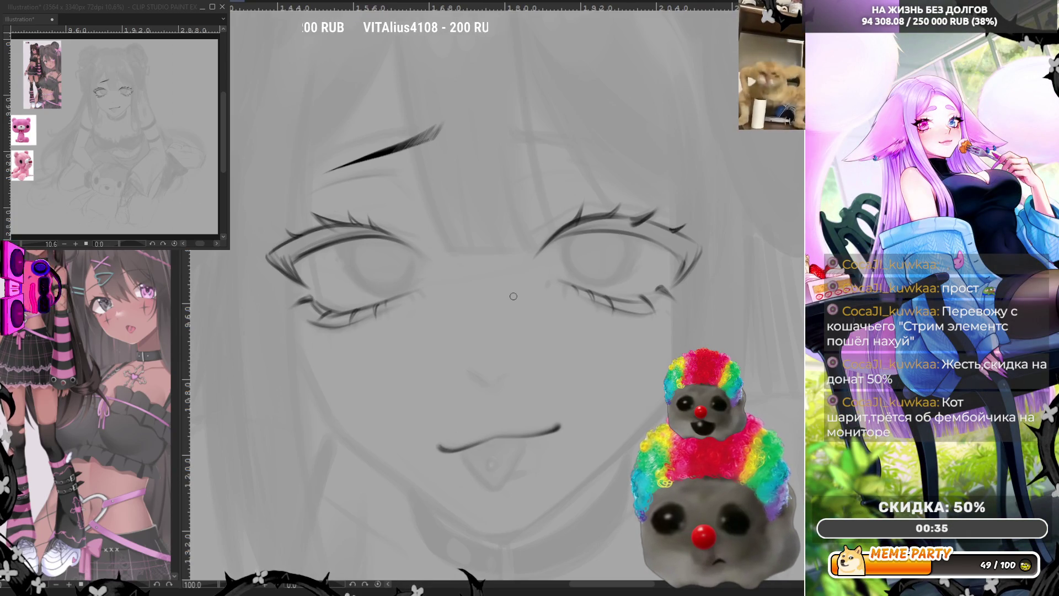
{"action": "mouse_move", "coordinate": [468, 448]}
{"action": "left_mouse_down"}
{"action": "mouse_move", "coordinate": [464, 467]}
{"action": "mouse_move", "coordinate": [489, 485]}
{"action": "left_mouse_up"}
Redraw the tongue's left and right outlines, then dot a piercing onto the tongue.
{"action": "key", "text": "ctrl+z"}
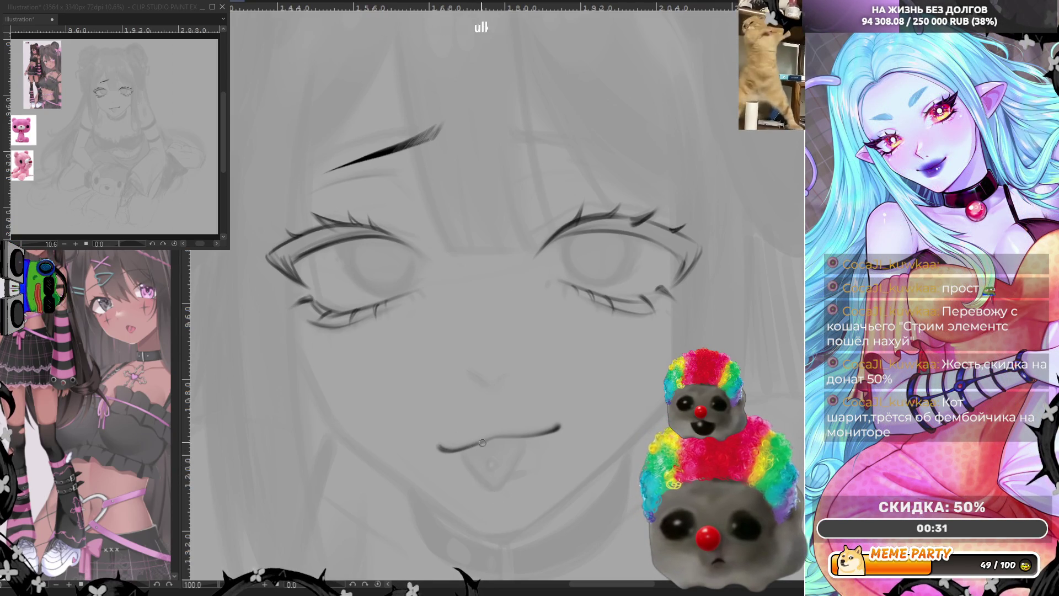
{"action": "mouse_move", "coordinate": [463, 443]}
{"action": "left_mouse_down"}
{"action": "mouse_move", "coordinate": [485, 494]}
{"action": "mouse_move", "coordinate": [530, 441]}
{"action": "left_mouse_up"}
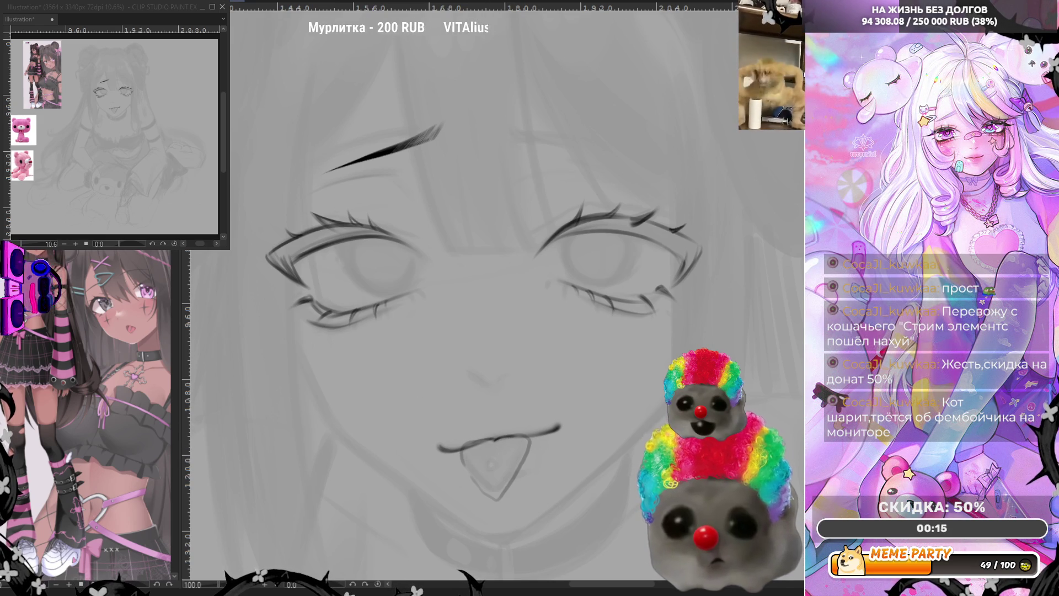
{"action": "left_click_drag", "start_coordinate": [460, 451], "coordinate": [472, 479]}
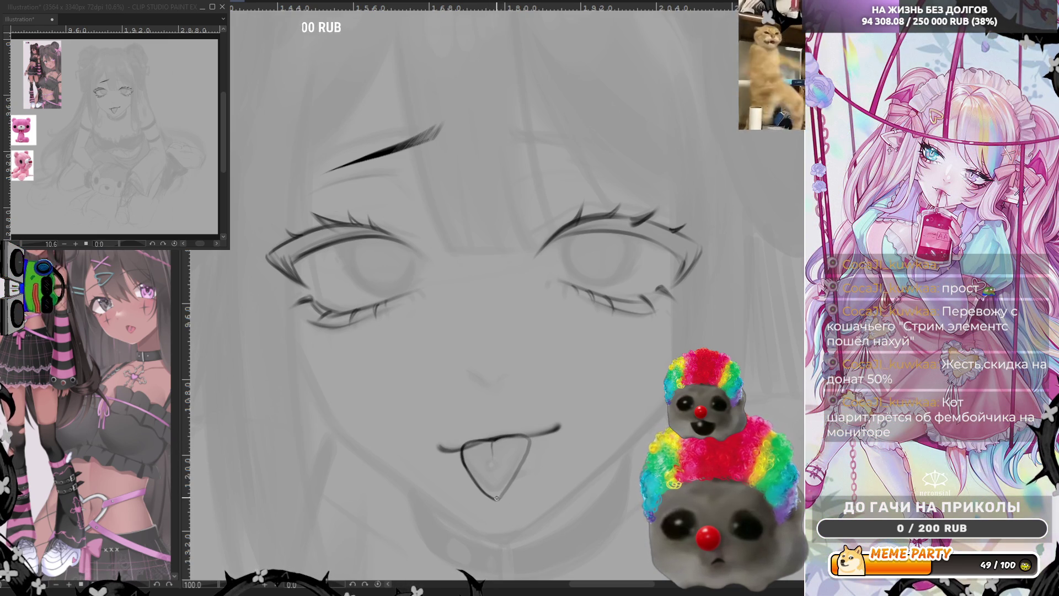
{"action": "left_click_drag", "start_coordinate": [497, 499], "coordinate": [528, 451]}
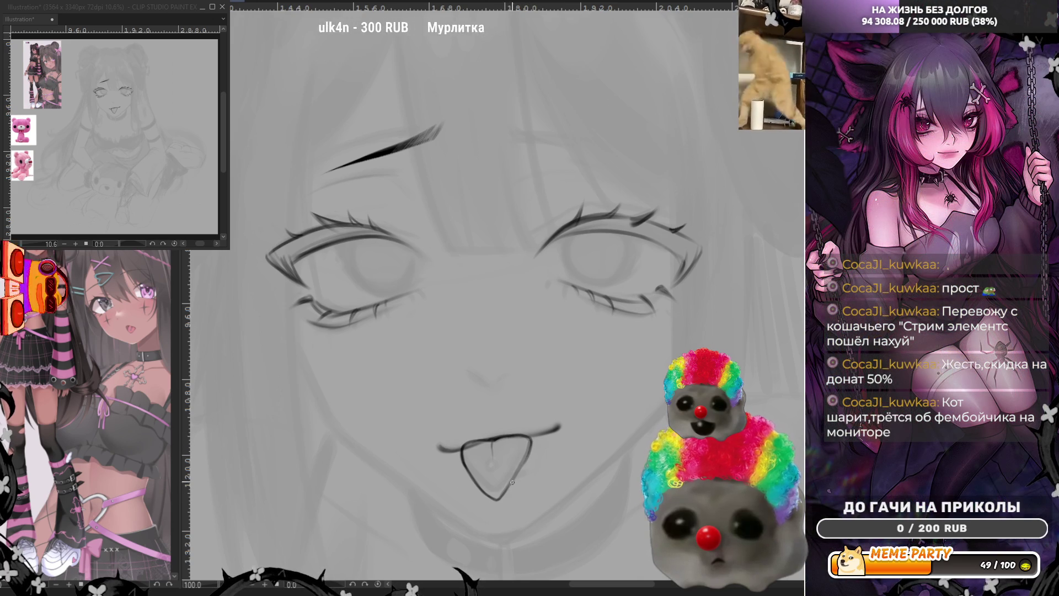
{"action": "left_click_drag", "start_coordinate": [531, 447], "coordinate": [516, 479]}
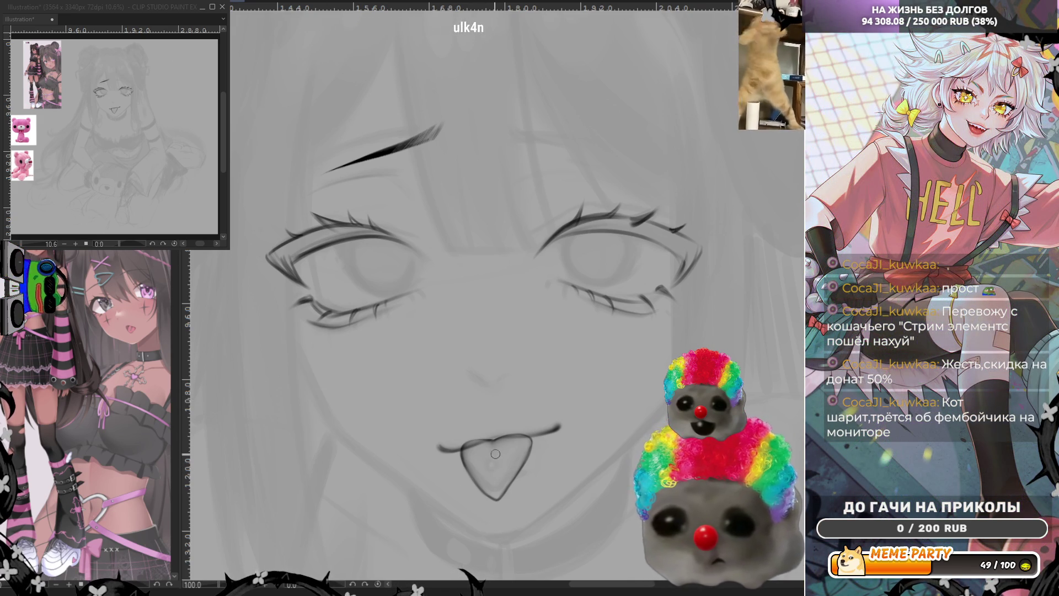
{"action": "left_click", "coordinate": [493, 467]}
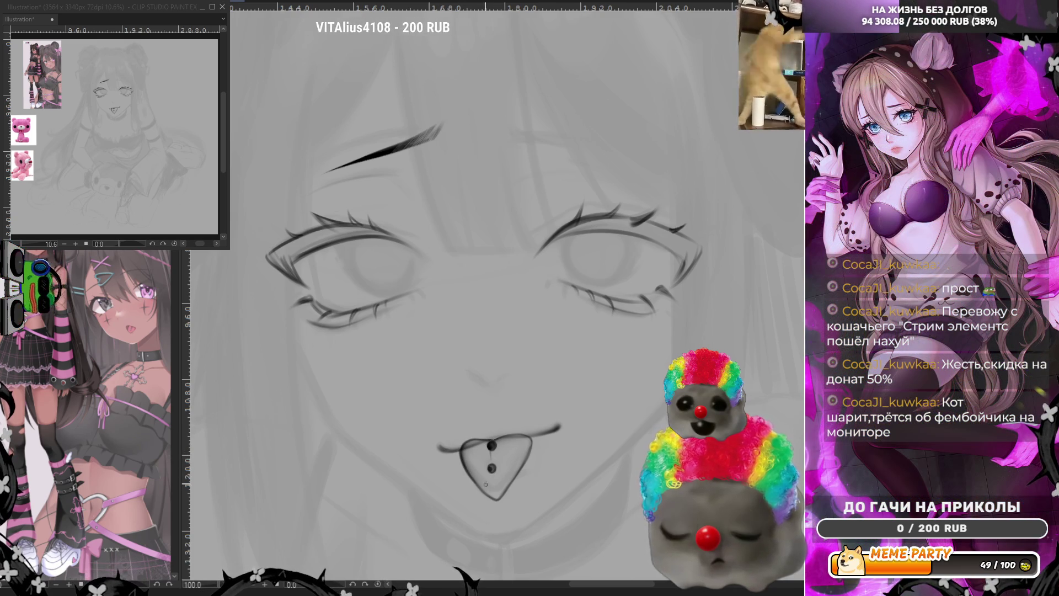
Darken the tongue's left edge, shift the tongue slightly right, and reinforce the upper-lip line.
{"action": "left_click_drag", "start_coordinate": [463, 465], "coordinate": [491, 498]}
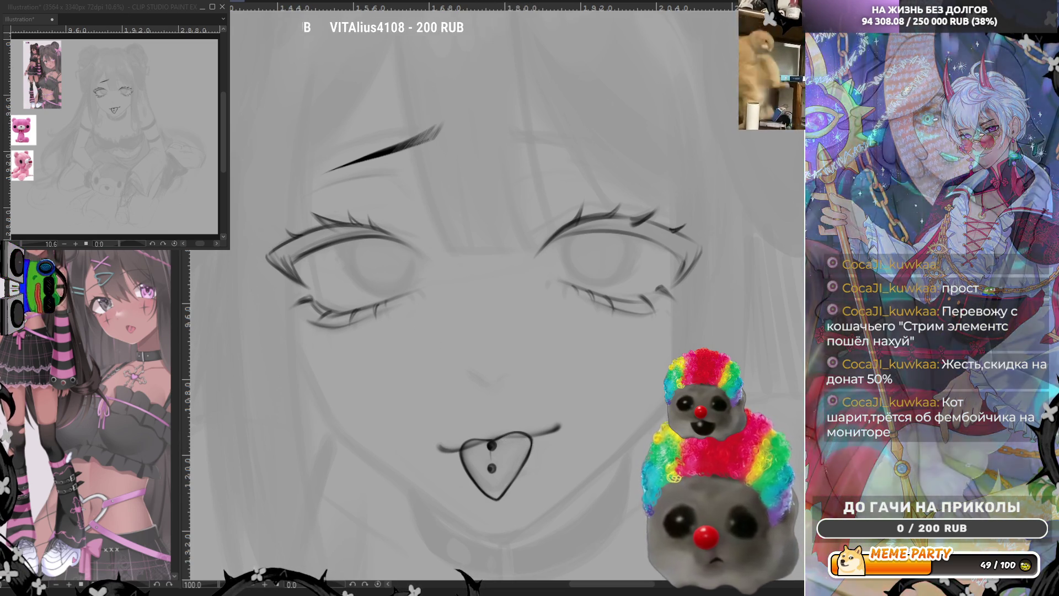
{"action": "left_click_drag", "start_coordinate": [517, 450], "coordinate": [518, 474]}
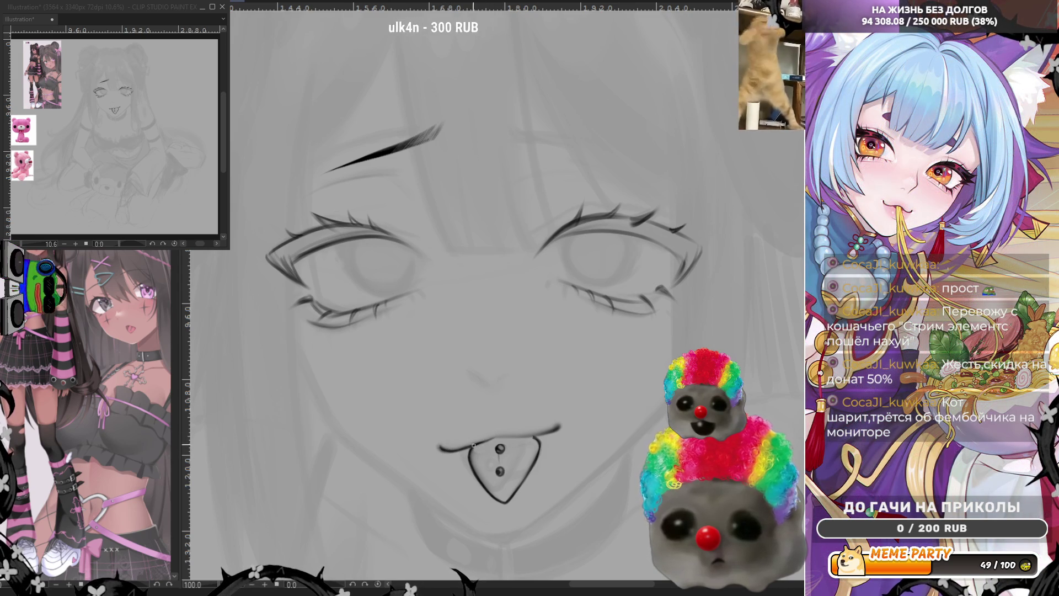
{"action": "left_click_drag", "start_coordinate": [513, 437], "coordinate": [543, 429]}
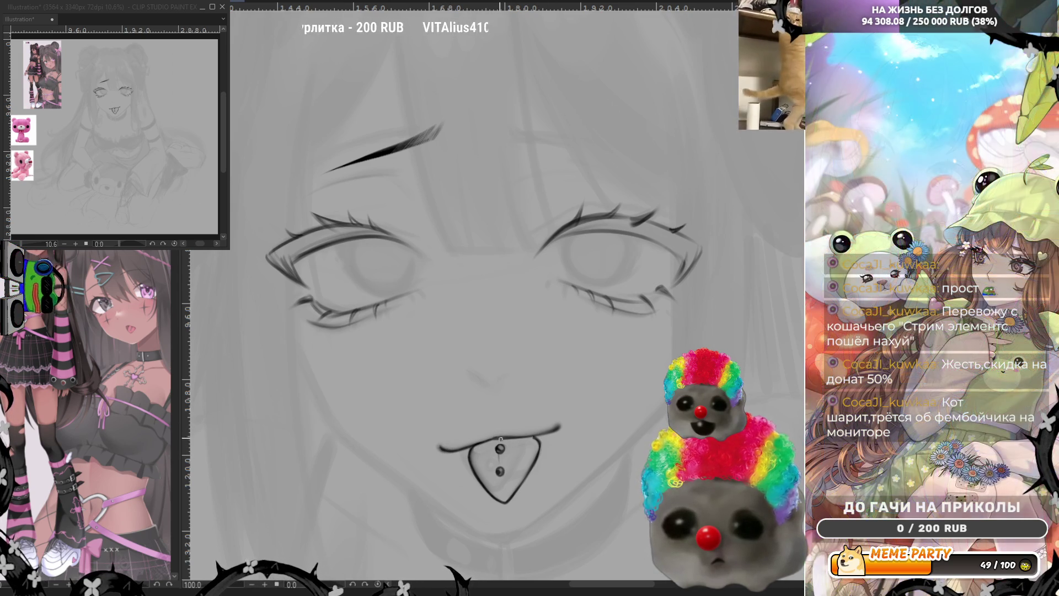
{"action": "left_click_drag", "start_coordinate": [497, 440], "coordinate": [543, 433]}
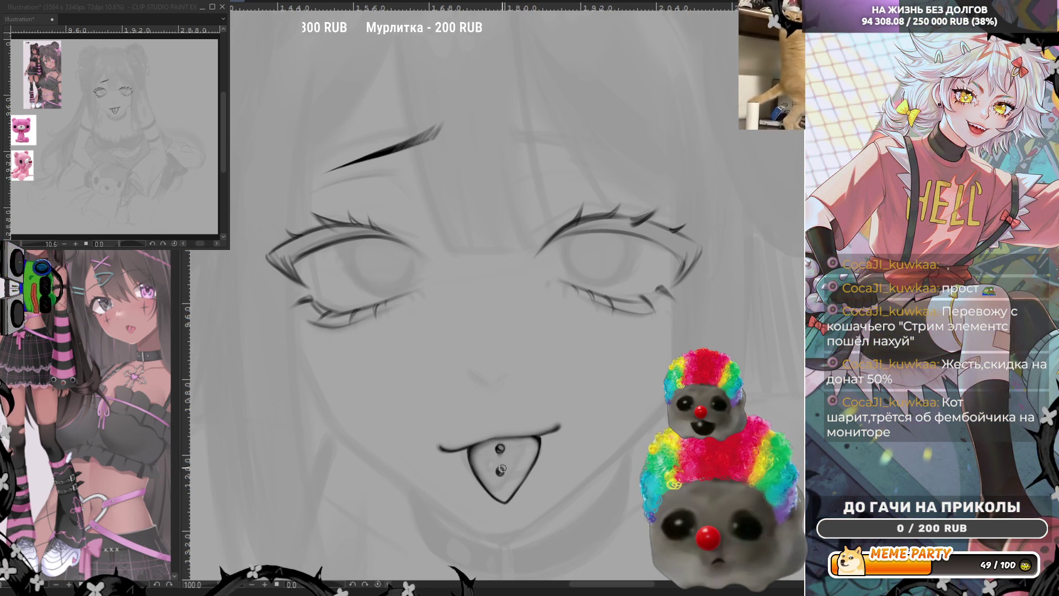
{"action": "scroll", "coordinate": [469, 312], "scroll_direction": "down", "scroll_amount": 3}
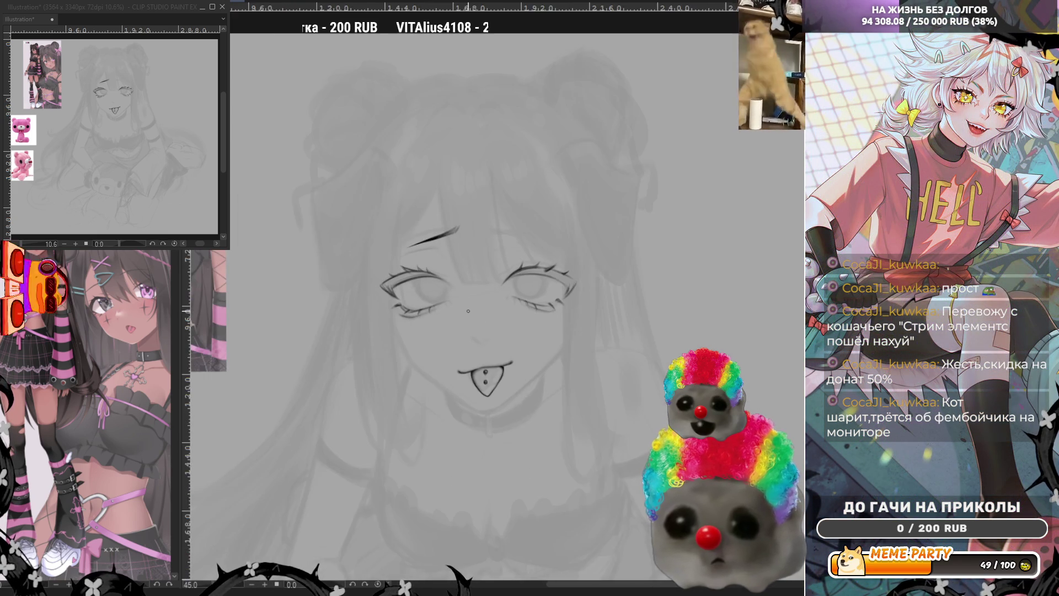
Darken and thicken the lower lash lines under both eyes.
{"action": "scroll", "coordinate": [486, 336], "scroll_direction": "up", "scroll_amount": 3}
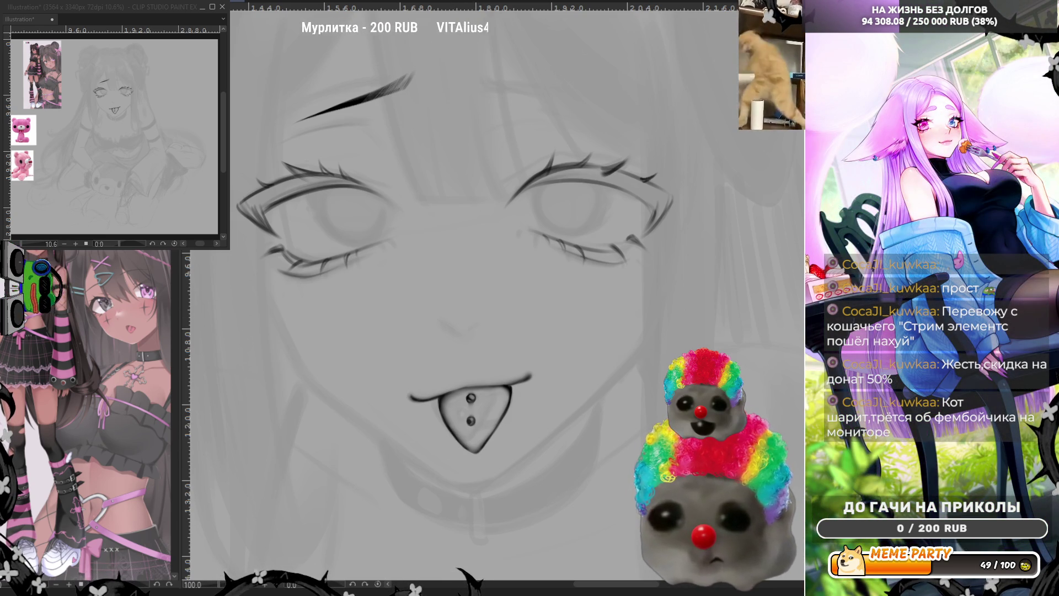
{"action": "left_click_drag", "start_coordinate": [286, 261], "coordinate": [353, 252]}
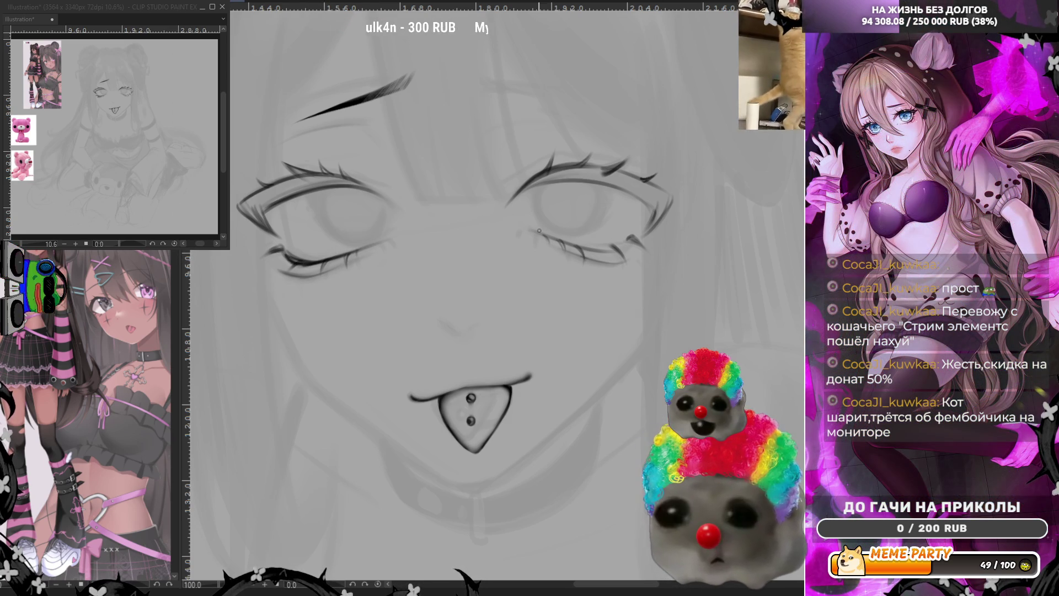
{"action": "mouse_move", "coordinate": [528, 231]}
{"action": "left_mouse_down"}
{"action": "mouse_move", "coordinate": [617, 250]}
{"action": "mouse_move", "coordinate": [566, 245]}
{"action": "mouse_move", "coordinate": [630, 242]}
{"action": "left_mouse_up"}
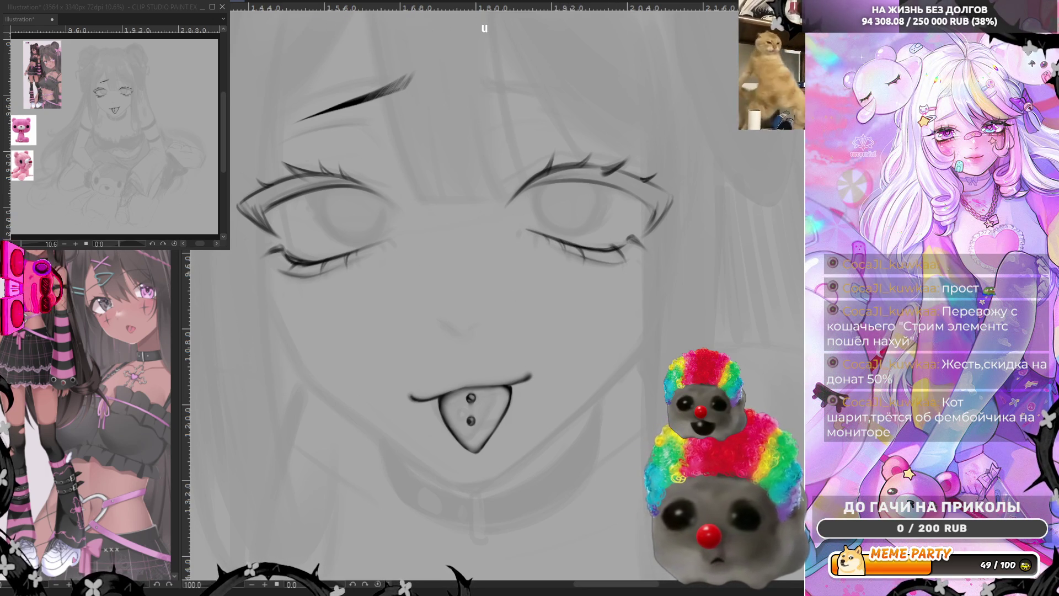
Place a copy of the right eye's iris into the left eye, ready for transforming.
{"action": "left_click_drag", "start_coordinate": [322, 177], "coordinate": [367, 179]}
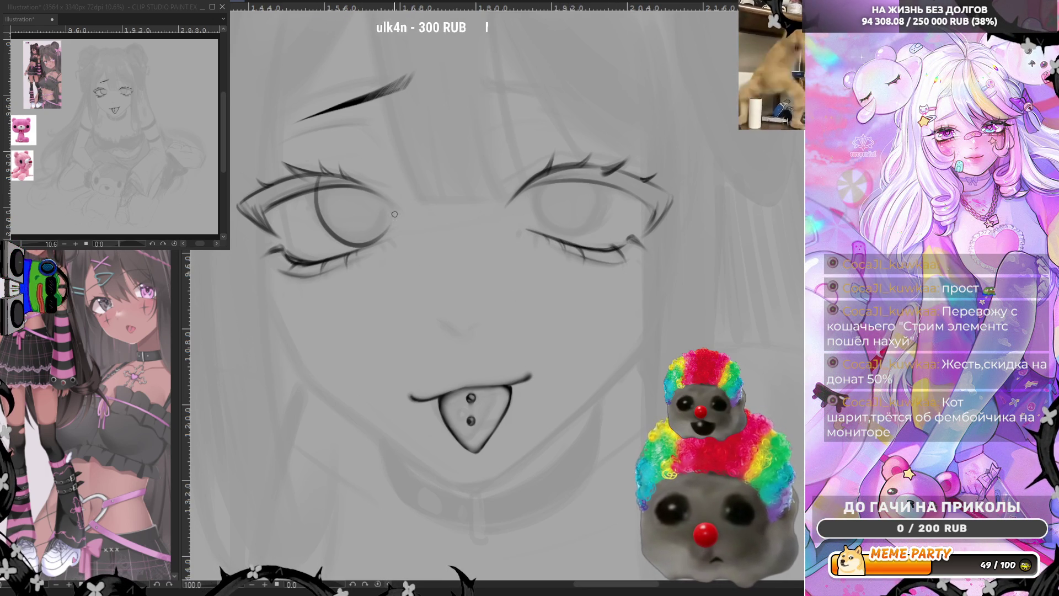
{"action": "mouse_move", "coordinate": [531, 208]}
{"action": "left_mouse_down"}
{"action": "mouse_move", "coordinate": [539, 182]}
{"action": "mouse_move", "coordinate": [538, 215]}
{"action": "mouse_move", "coordinate": [538, 182]}
{"action": "mouse_move", "coordinate": [577, 165]}
{"action": "mouse_move", "coordinate": [577, 180]}
{"action": "left_mouse_up"}
{"action": "key", "text": "ctrl+z"}
{"action": "key", "text": "ctrl+z"}
{"action": "key", "text": "ctrl+z"}
{"action": "key", "text": "ctrl+z"}
{"action": "key", "text": "ctrl+z"}
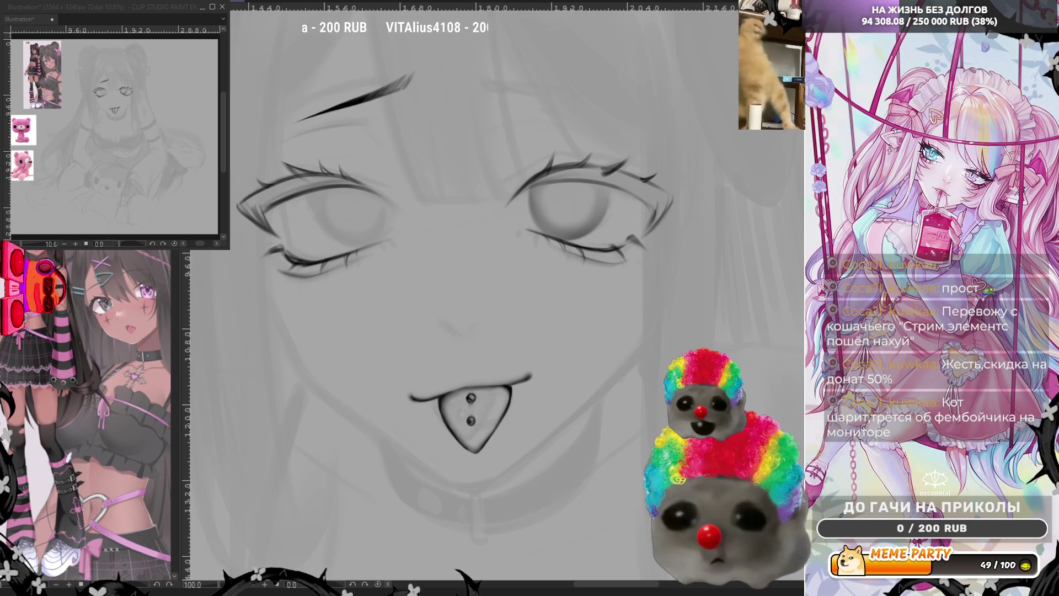
{"action": "mouse_move", "coordinate": [612, 207]}
{"action": "left_mouse_down"}
{"action": "mouse_move", "coordinate": [386, 210]}
{"action": "mouse_move", "coordinate": [396, 210]}
{"action": "left_mouse_up"}
{"action": "key", "text": "ctrl+t"}
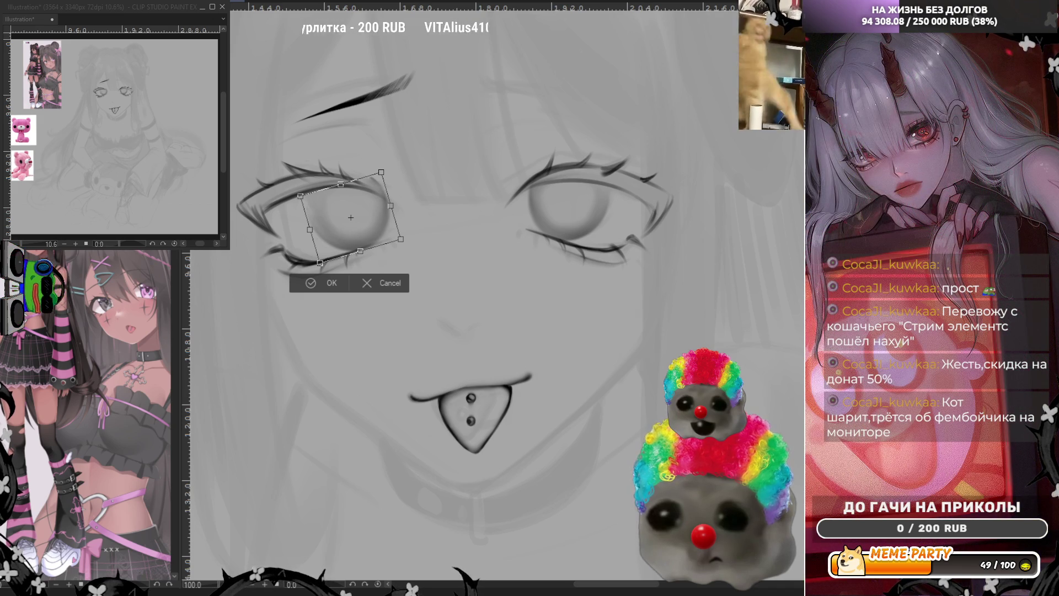
Rotate the left iris clockwise, nudge it slightly left and down, and confirm.
{"action": "left_click_drag", "start_coordinate": [464, 182], "coordinate": [457, 211]}
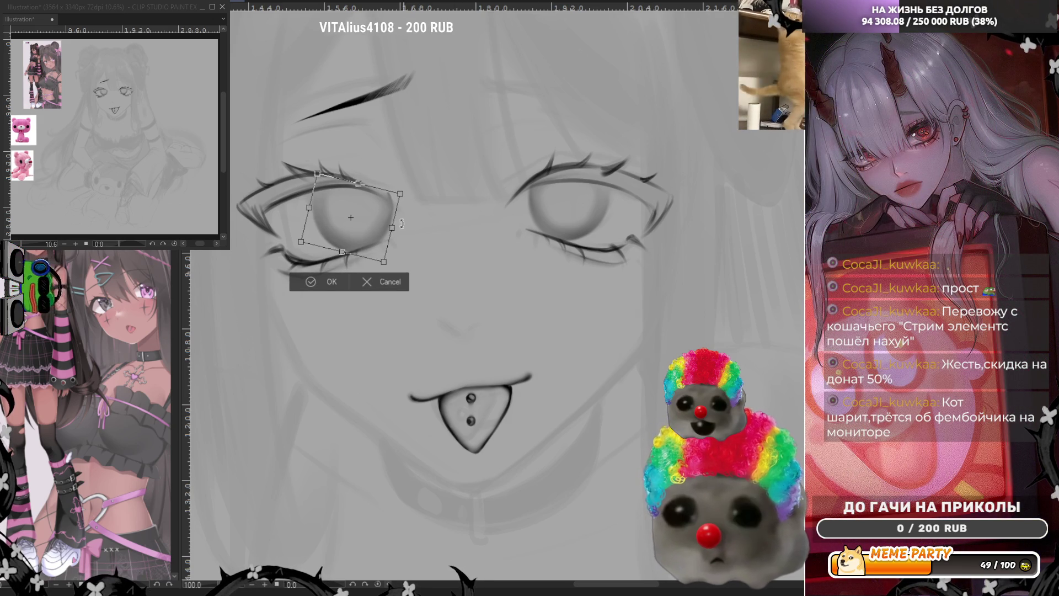
{"action": "left_click_drag", "start_coordinate": [370, 229], "coordinate": [368, 229]}
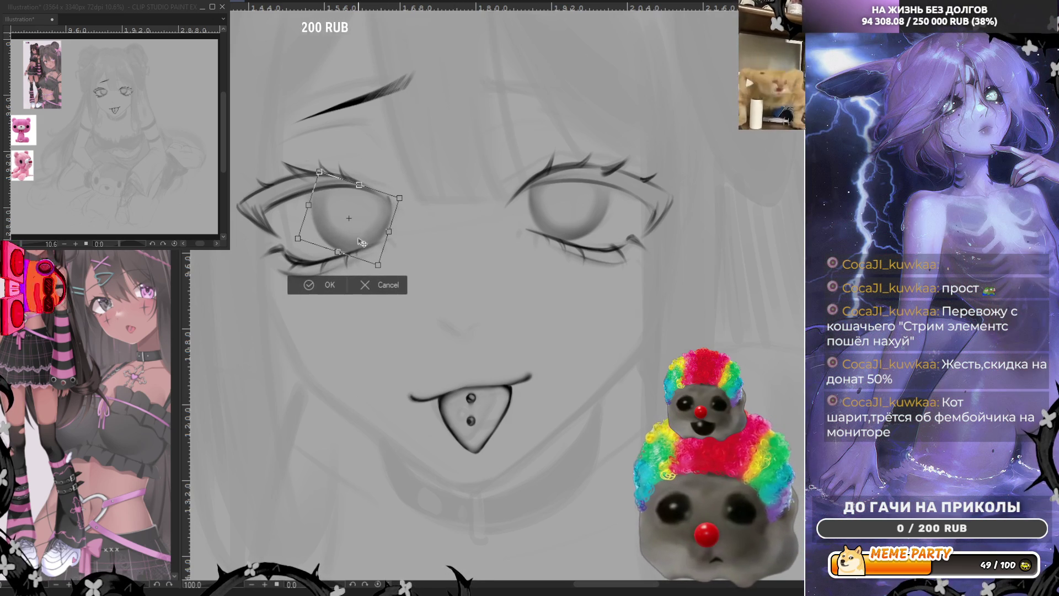
{"action": "left_click", "coordinate": [324, 286]}
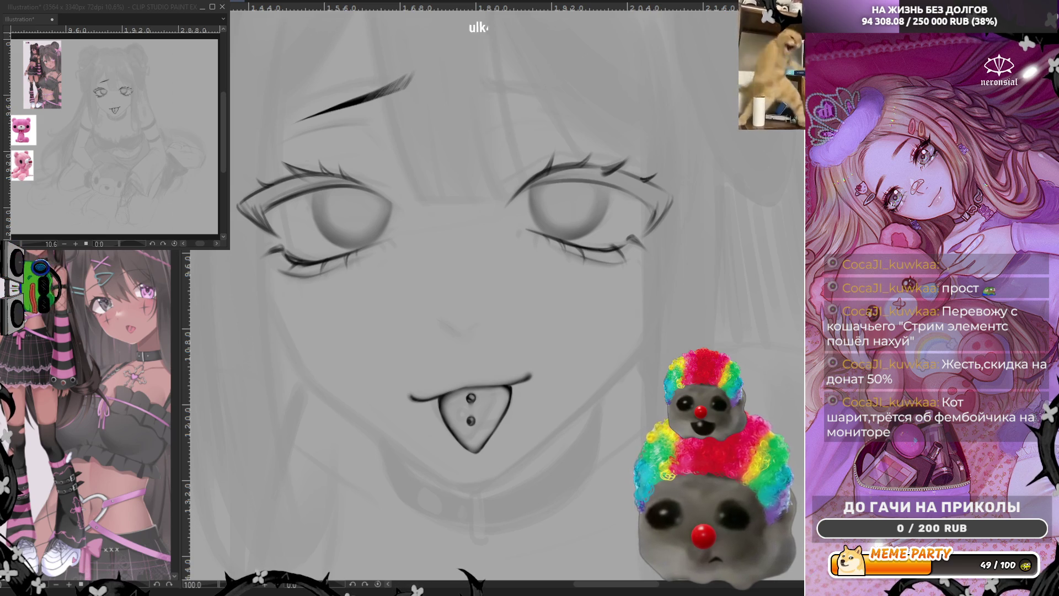
Darken the left eye's inner corner, add a small ring near the right eye, and restroke the left upper lid.
{"action": "left_click_drag", "start_coordinate": [371, 200], "coordinate": [385, 195]}
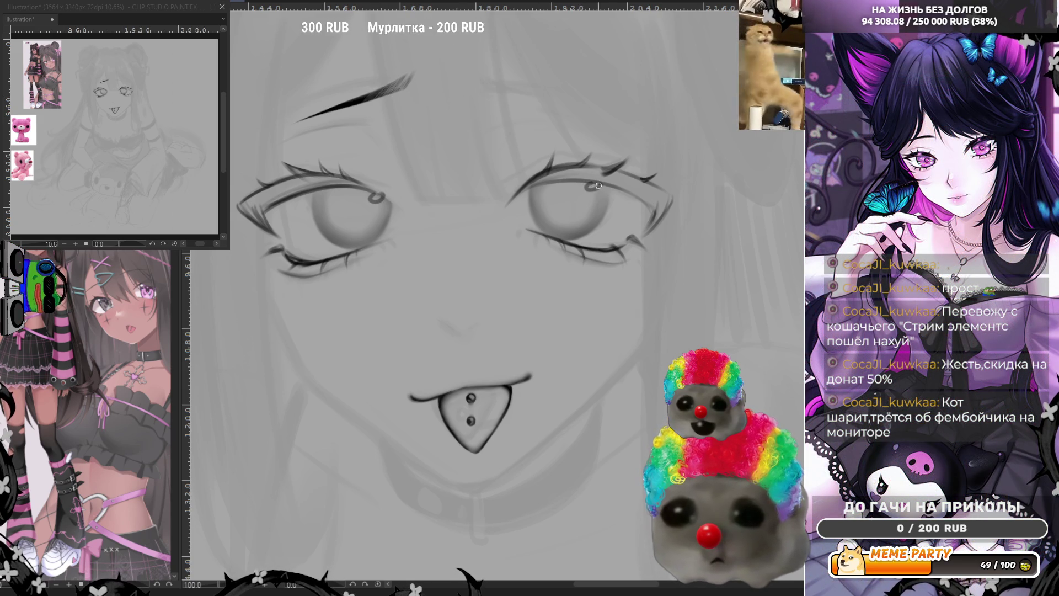
{"action": "left_click_drag", "start_coordinate": [589, 187], "coordinate": [602, 186]}
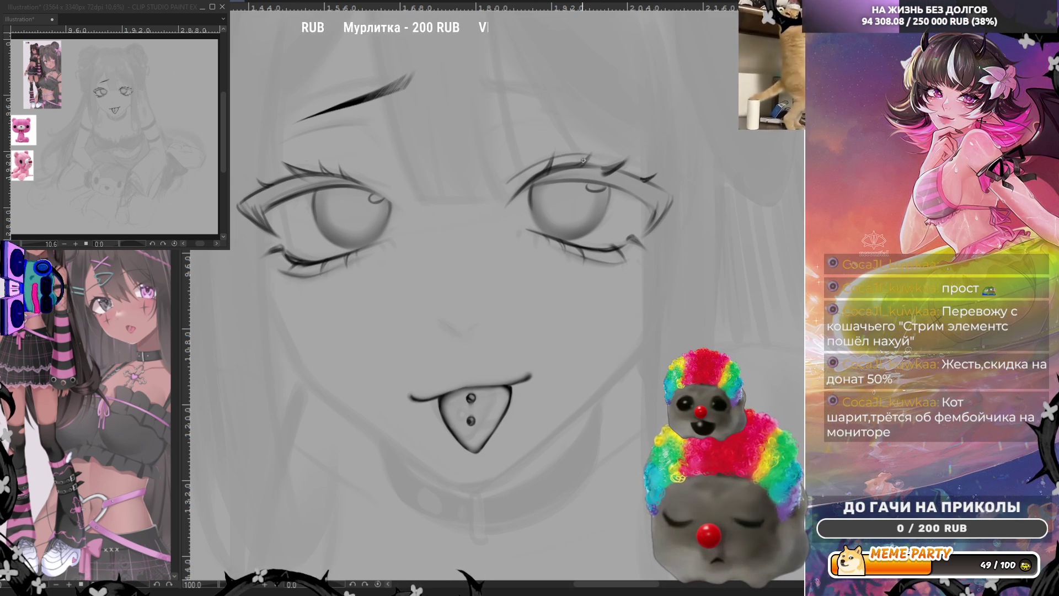
{"action": "left_click_drag", "start_coordinate": [302, 164], "coordinate": [386, 174]}
{"action": "key", "text": "ctrl+z"}
{"action": "left_click_drag", "start_coordinate": [301, 165], "coordinate": [387, 173]}
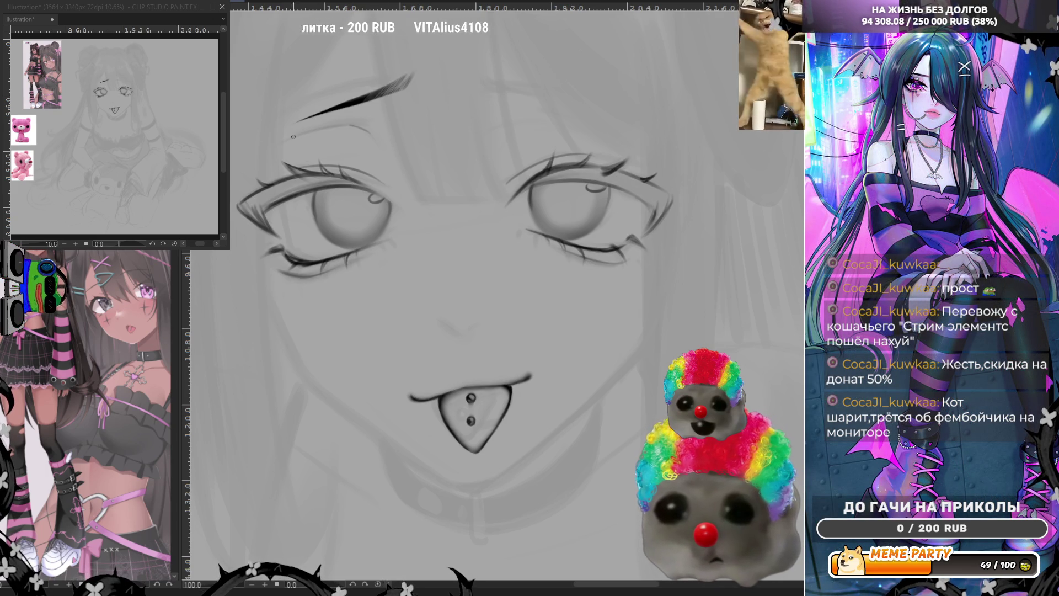
Draw a thin crease under the left eyebrow after several retries, then lasso-select that eyebrow.
{"action": "left_click_drag", "start_coordinate": [291, 138], "coordinate": [356, 124]}
{"action": "key", "text": "ctrl+z"}
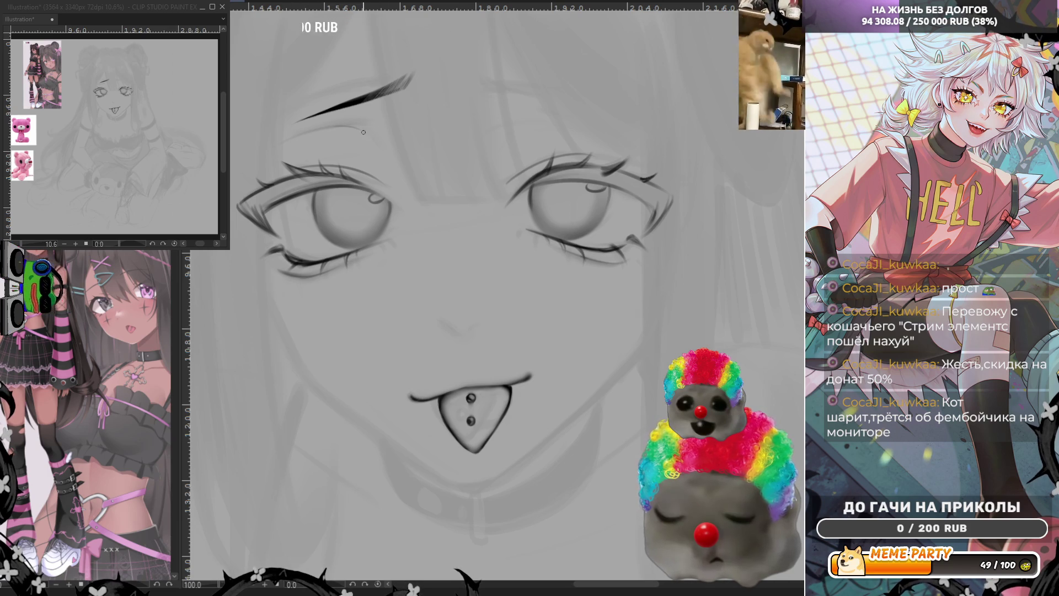
{"action": "left_click_drag", "start_coordinate": [298, 136], "coordinate": [349, 125]}
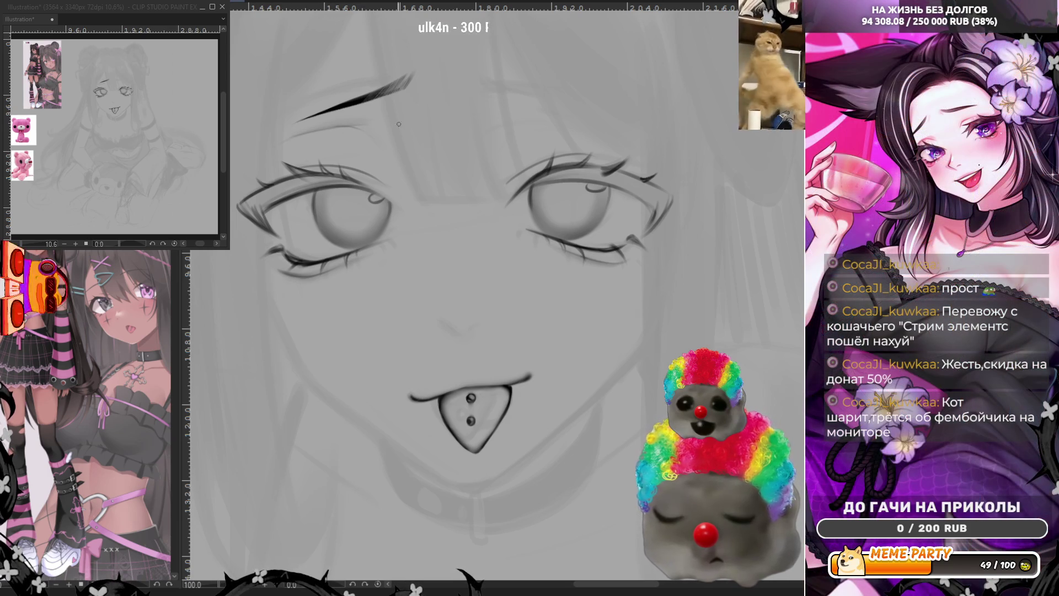
{"action": "key", "text": "ctrl+z"}
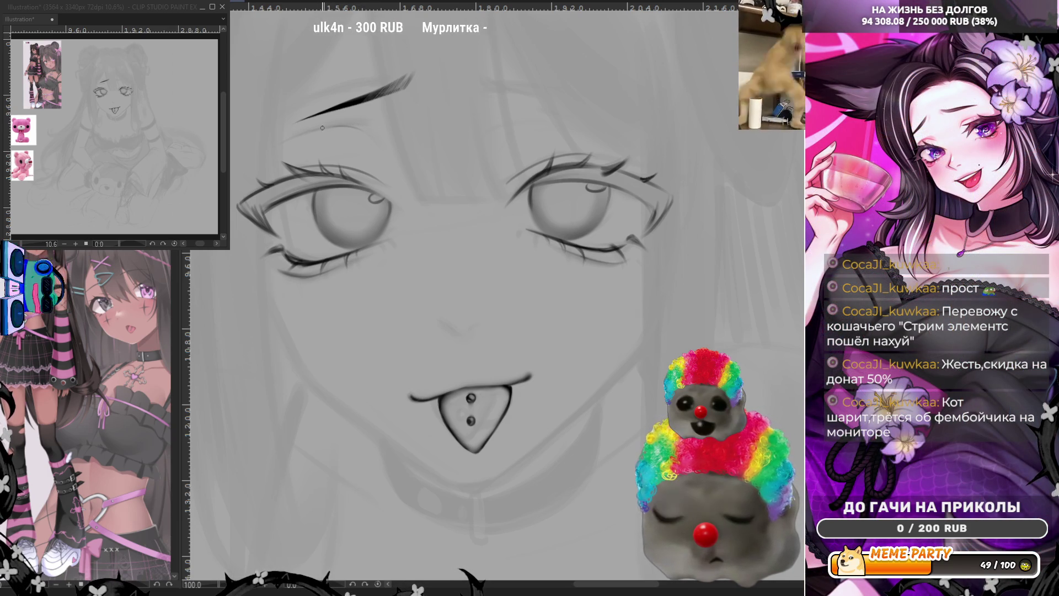
{"action": "left_click_drag", "start_coordinate": [300, 135], "coordinate": [378, 120]}
{"action": "key", "text": "ctrl+z"}
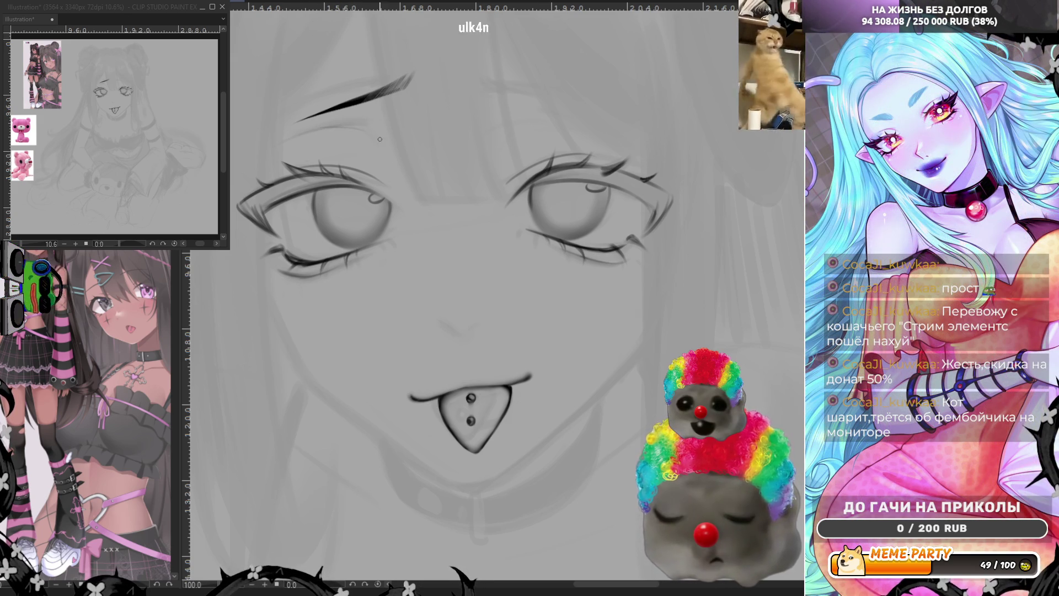
{"action": "left_click_drag", "start_coordinate": [287, 141], "coordinate": [371, 125]}
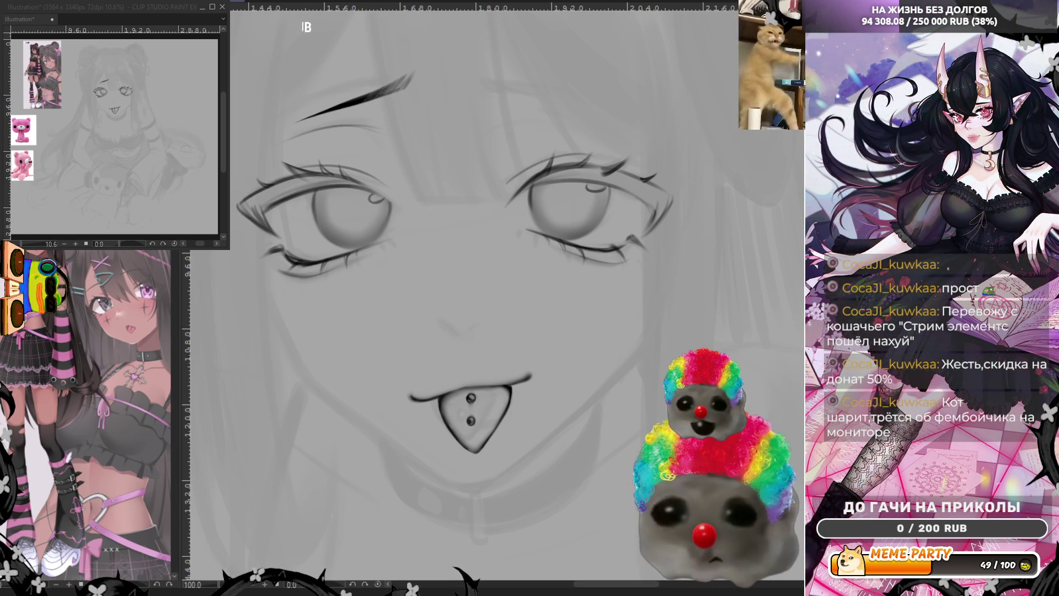
{"action": "mouse_move", "coordinate": [434, 50]}
{"action": "left_mouse_down"}
{"action": "mouse_move", "coordinate": [262, 138]}
{"action": "mouse_move", "coordinate": [425, 132]}
{"action": "mouse_move", "coordinate": [434, 52]}
{"action": "left_mouse_up"}
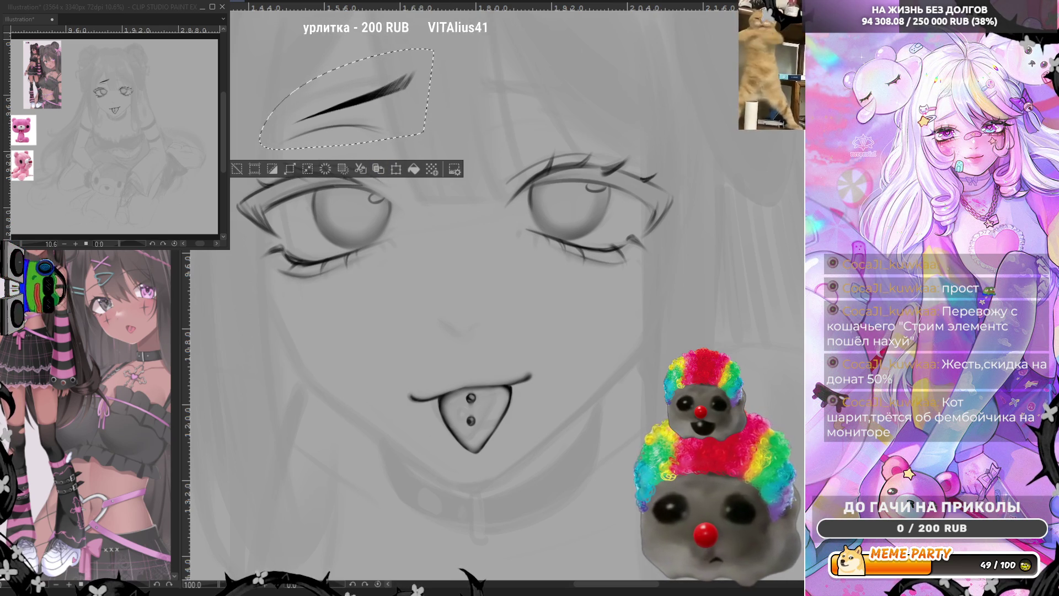
Mirror the selected eyebrow horizontally, move it above the right eye, and deselect.
{"action": "key", "text": "ctrl+t"}
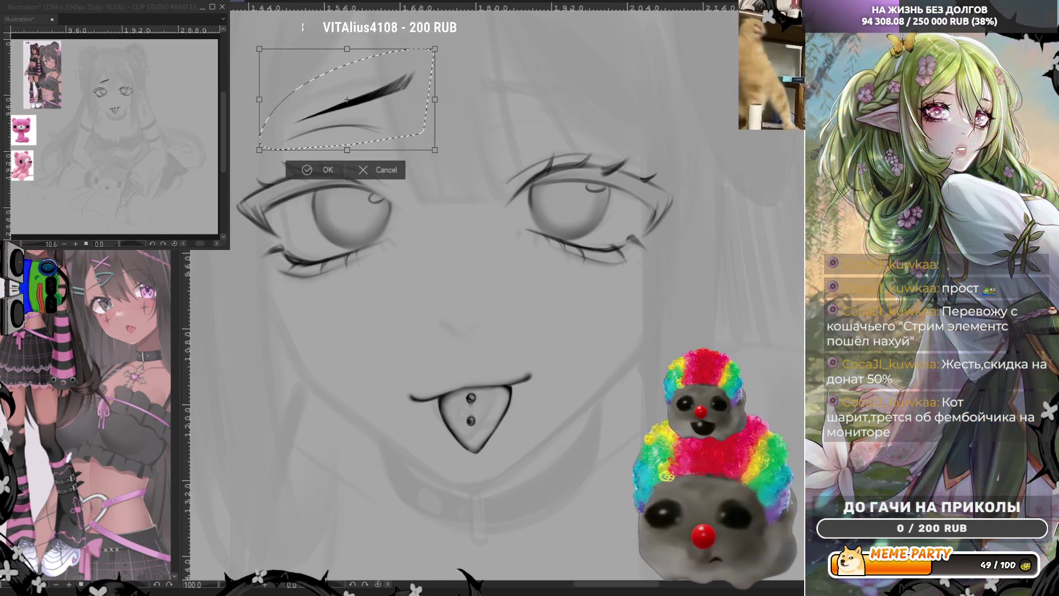
{"action": "key", "text": "h"}
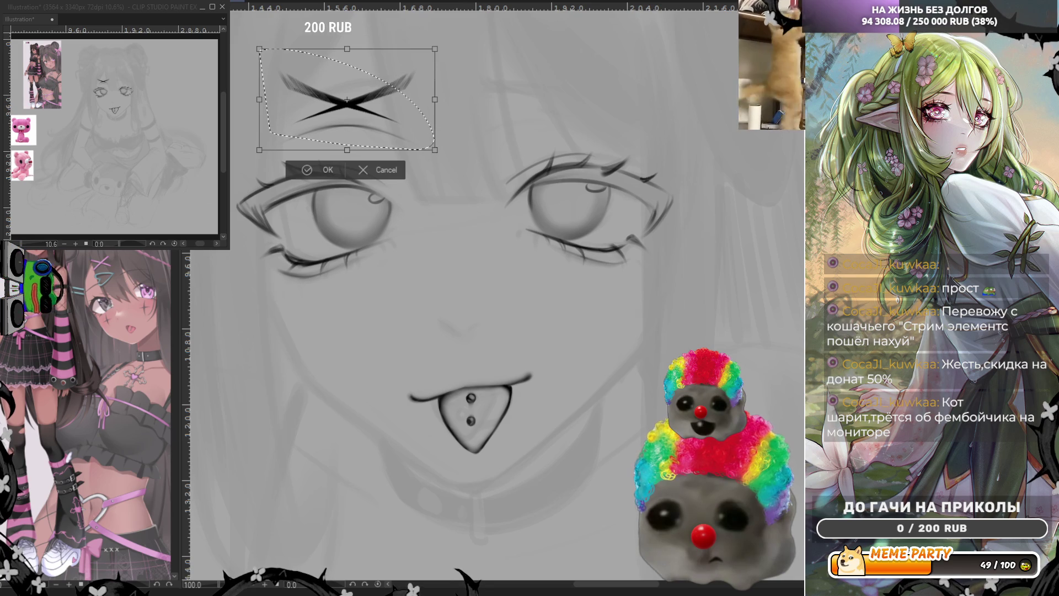
{"action": "left_click_drag", "start_coordinate": [395, 122], "coordinate": [603, 130]}
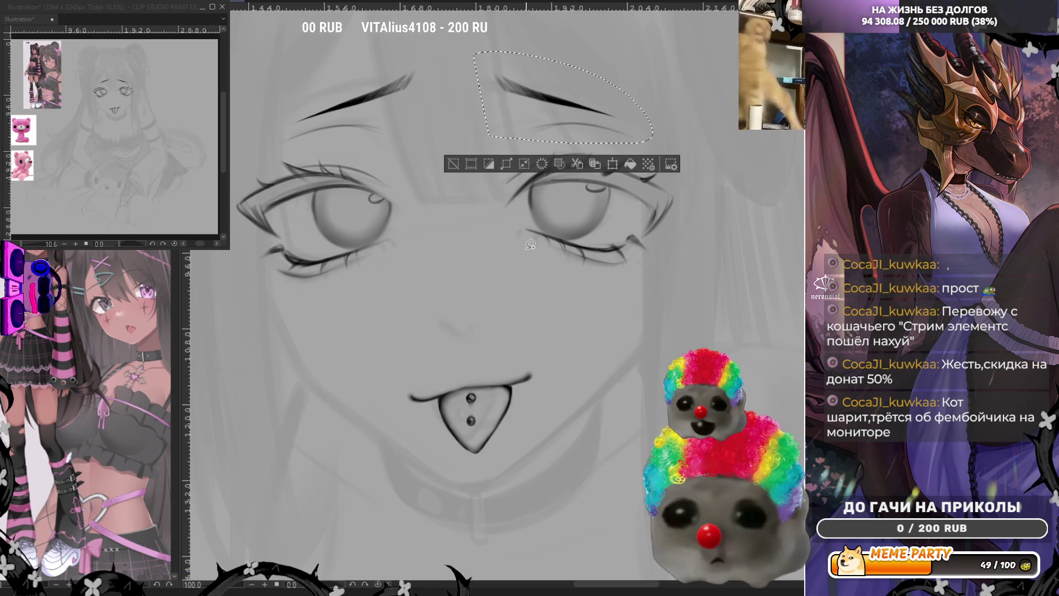
{"action": "key", "text": "ctrl+d"}
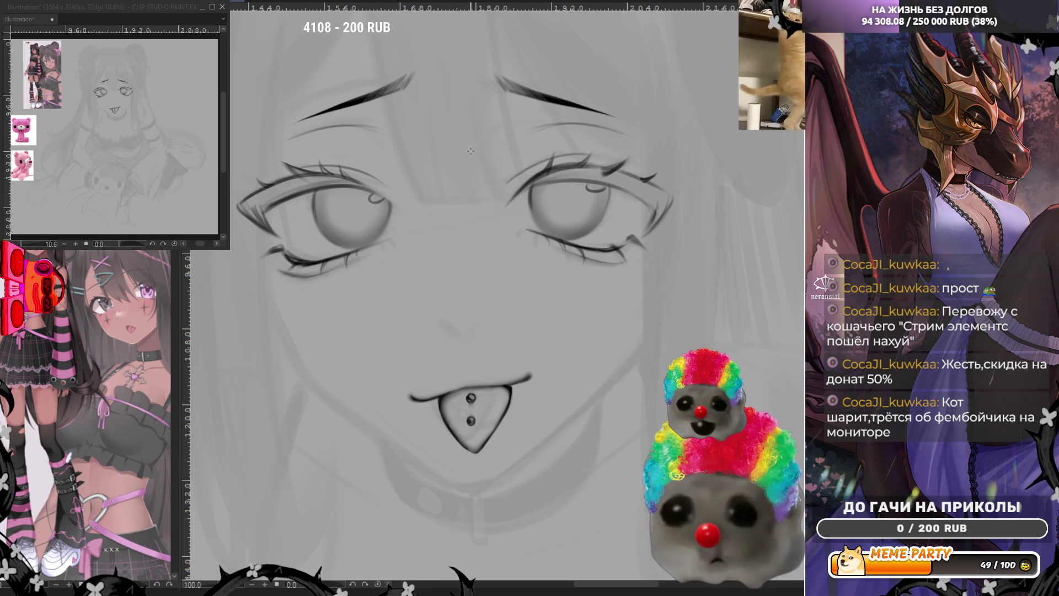
{"action": "scroll", "coordinate": [468, 223], "scroll_direction": "down", "scroll_amount": 4}
{"action": "scroll", "coordinate": [550, 143], "scroll_direction": "up", "scroll_amount": 4}
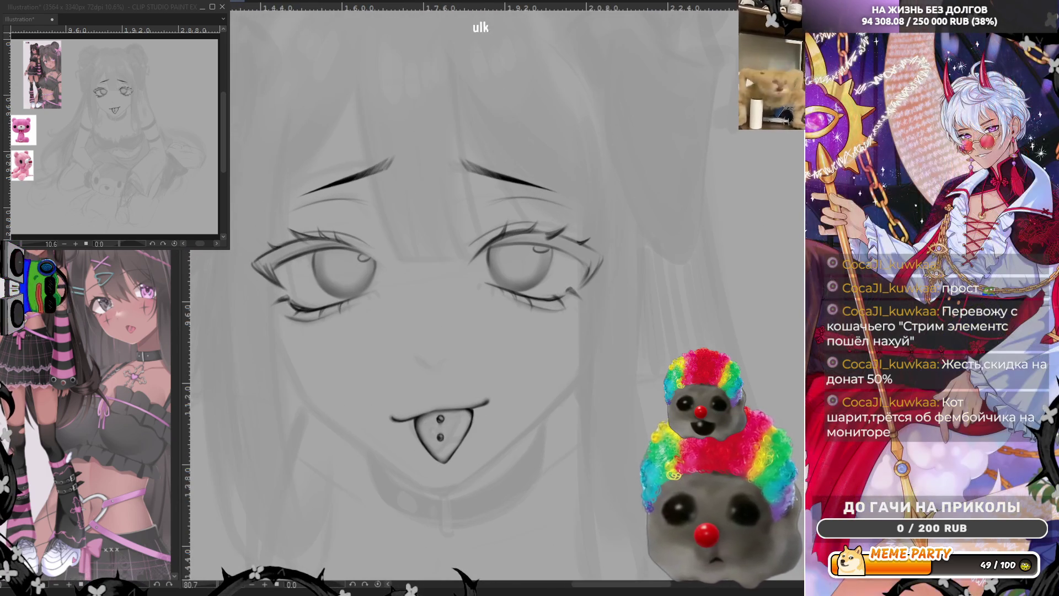
Nudge the right eyebrow slightly up and tilt it to fit.
{"action": "key", "text": "ctrl+t"}
{"action": "left_click_drag", "start_coordinate": [535, 187], "coordinate": [535, 185]}
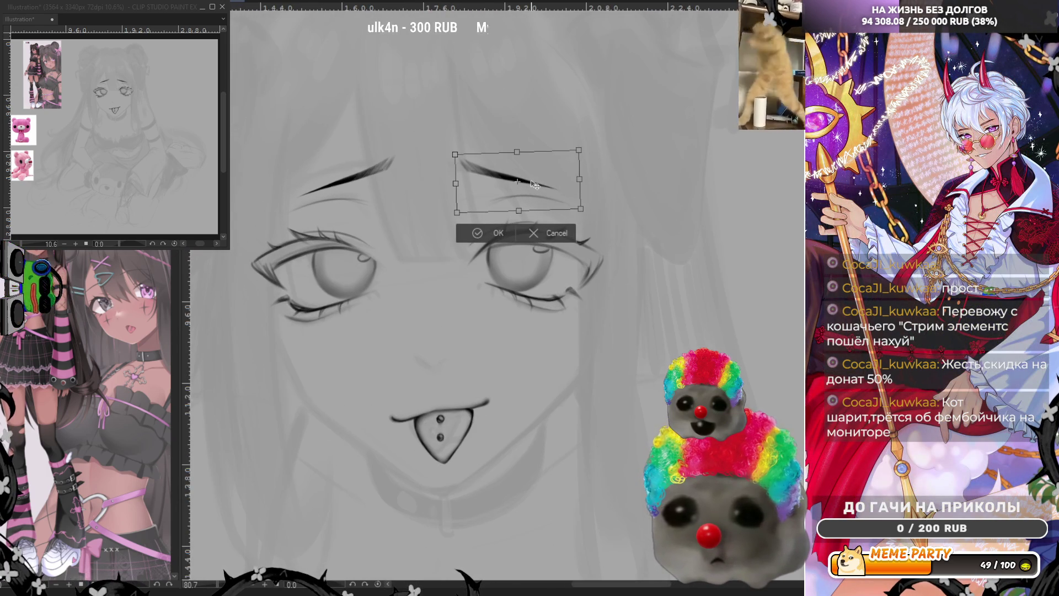
{"action": "left_click", "coordinate": [495, 232]}
{"action": "scroll", "coordinate": [478, 178], "scroll_direction": "up", "scroll_amount": 2}
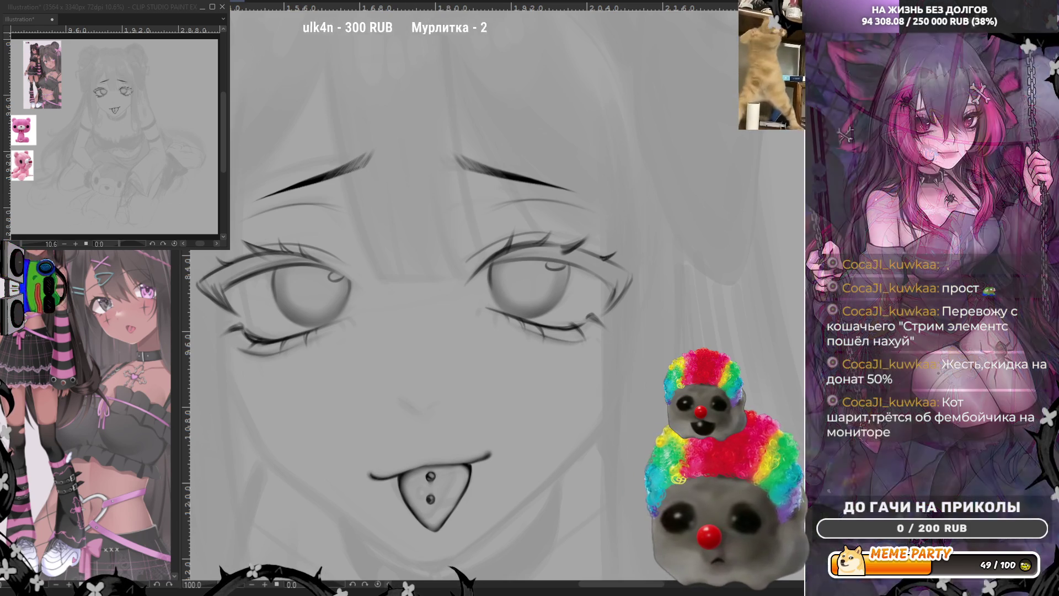
Darken and thicken both upper eyelid lines, redoing the right one until it sits well.
{"action": "mouse_move", "coordinate": [221, 286]}
{"action": "left_mouse_down"}
{"action": "mouse_move", "coordinate": [283, 262]}
{"action": "mouse_move", "coordinate": [315, 262]}
{"action": "mouse_move", "coordinate": [356, 284]}
{"action": "left_mouse_up"}
{"action": "key", "text": "ctrl+z"}
{"action": "left_click_drag", "start_coordinate": [466, 279], "coordinate": [575, 253]}
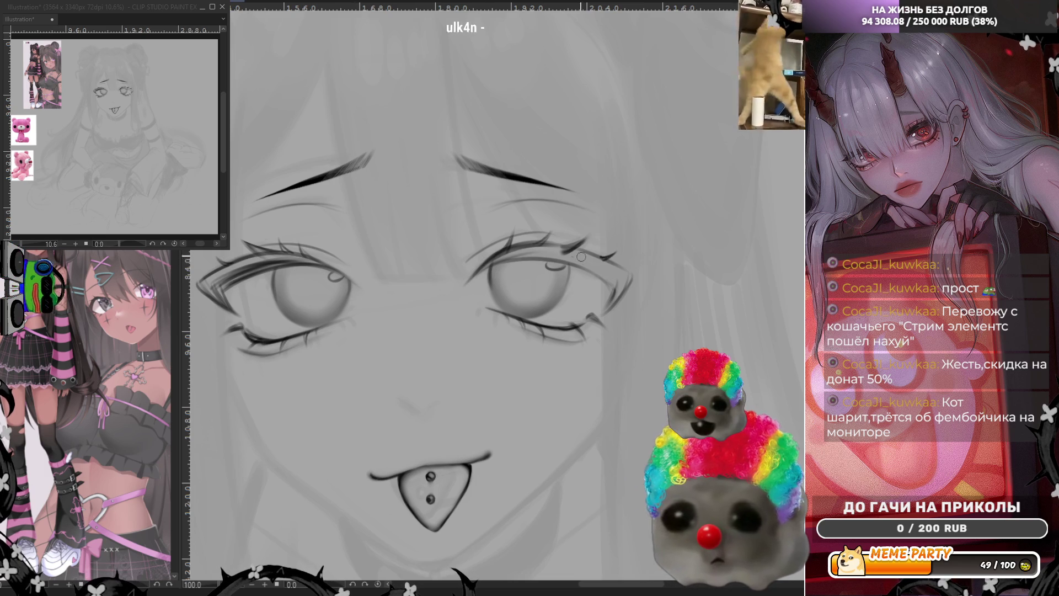
{"action": "left_click_drag", "start_coordinate": [465, 280], "coordinate": [558, 255]}
{"action": "key", "text": "ctrl+z"}
{"action": "left_click_drag", "start_coordinate": [480, 261], "coordinate": [615, 269]}
{"action": "key", "text": "ctrl+z"}
{"action": "mouse_move", "coordinate": [492, 260]}
{"action": "left_mouse_down"}
{"action": "mouse_move", "coordinate": [587, 257]}
{"action": "mouse_move", "coordinate": [601, 277]}
{"action": "left_mouse_up"}
{"action": "left_click_drag", "start_coordinate": [518, 252], "coordinate": [612, 274]}
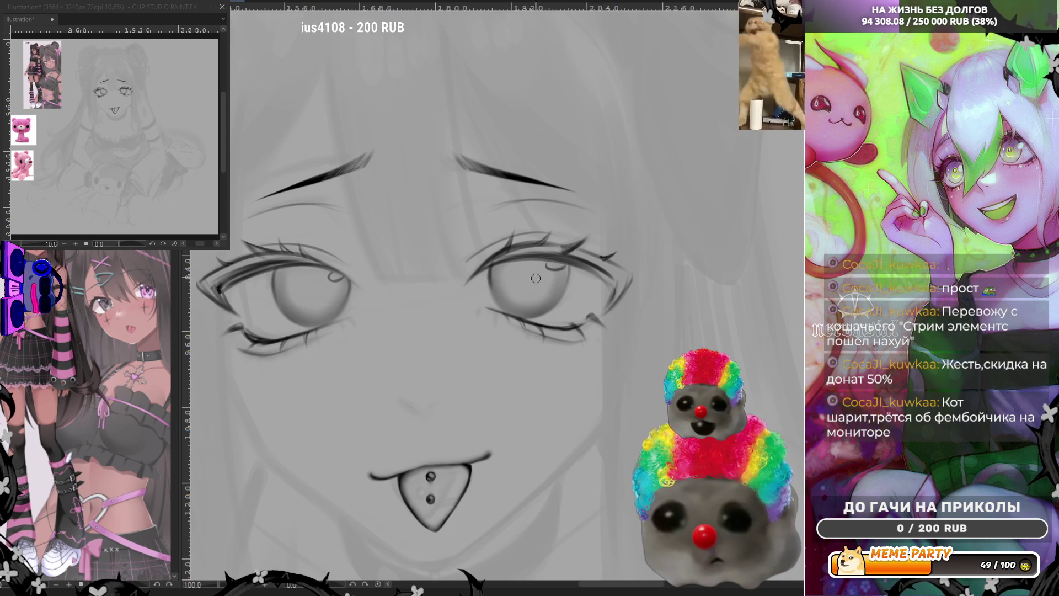
With the canvas view mirrored, extend the eye's outer corner line and try a line below the left eye.
{"action": "key", "text": "h"}
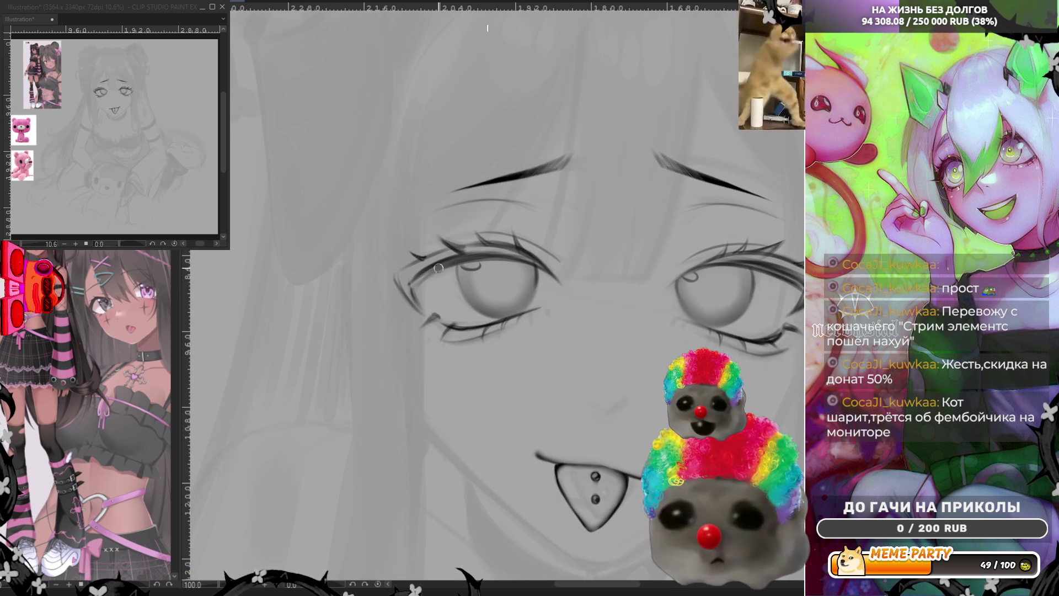
{"action": "mouse_move", "coordinate": [400, 278]}
{"action": "left_mouse_down"}
{"action": "mouse_move", "coordinate": [420, 308]}
{"action": "mouse_move", "coordinate": [461, 258]}
{"action": "mouse_move", "coordinate": [407, 271]}
{"action": "mouse_move", "coordinate": [419, 267]}
{"action": "mouse_move", "coordinate": [472, 252]}
{"action": "mouse_move", "coordinate": [544, 264]}
{"action": "left_mouse_up"}
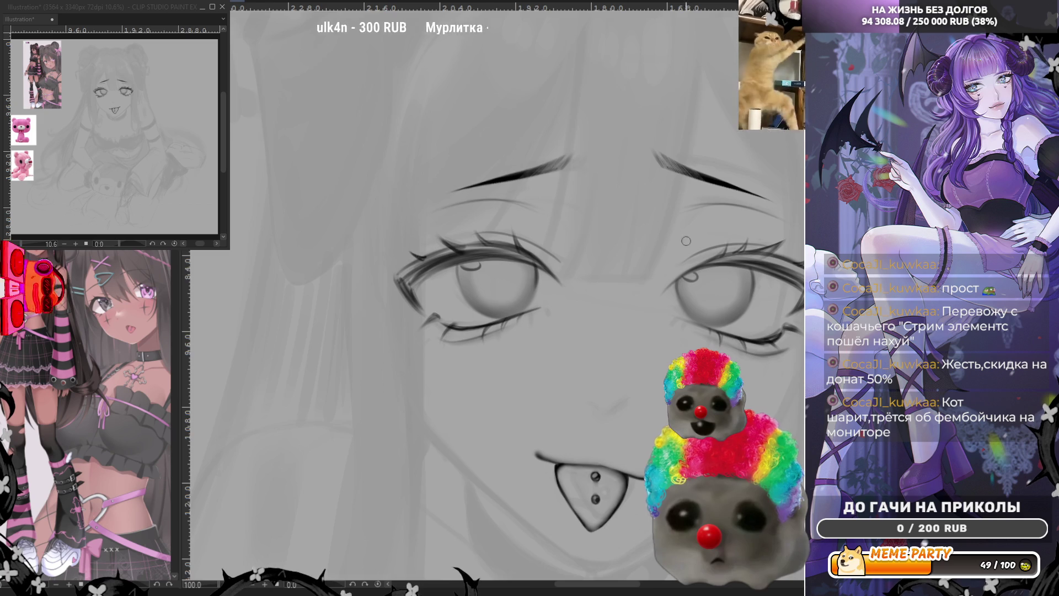
{"action": "scroll", "coordinate": [689, 238], "scroll_direction": "down", "scroll_amount": 3}
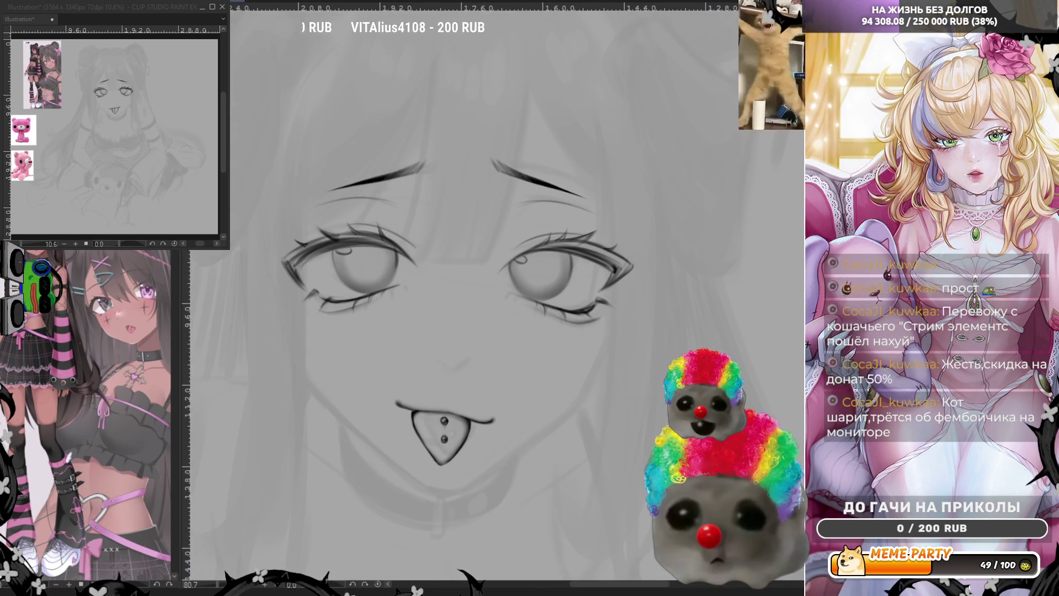
{"action": "mouse_move", "coordinate": [288, 347]}
{"action": "left_mouse_down"}
{"action": "mouse_move", "coordinate": [274, 311]}
{"action": "mouse_move", "coordinate": [290, 357]}
{"action": "left_mouse_up"}
{"action": "key", "text": "ctrl+z"}
{"action": "key", "text": "ctrl+z"}
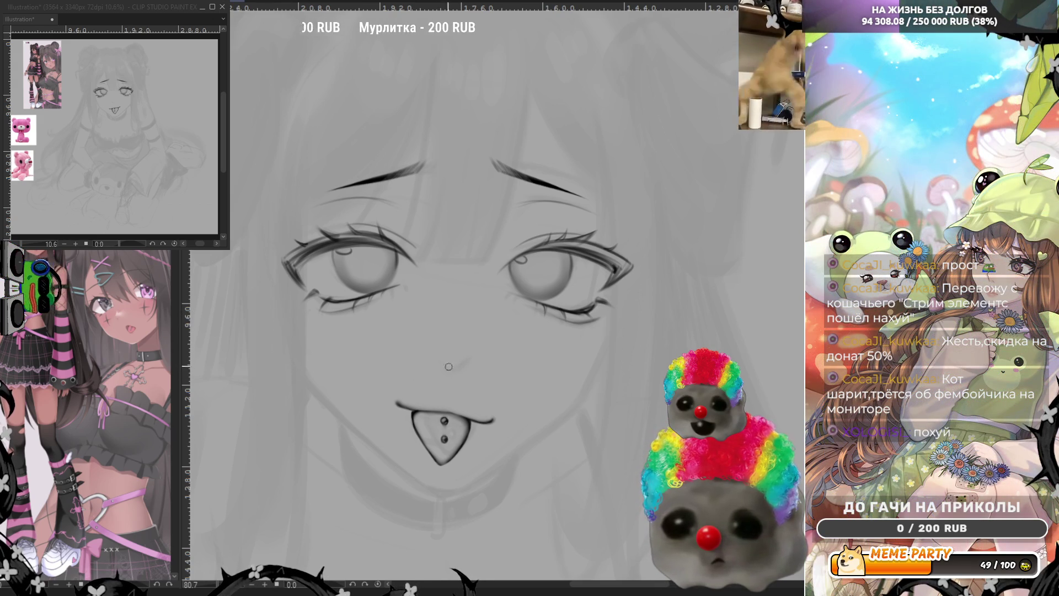
Draw two short diagonal nose strokes above the tongue.
{"action": "left_click_drag", "start_coordinate": [439, 365], "coordinate": [448, 369]}
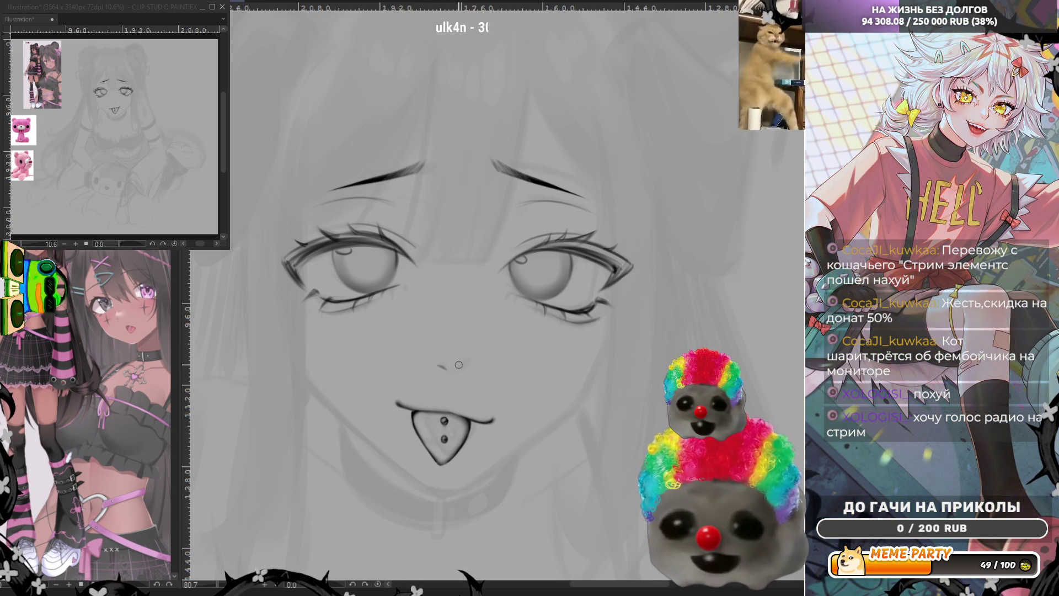
{"action": "left_click_drag", "start_coordinate": [454, 373], "coordinate": [464, 363]}
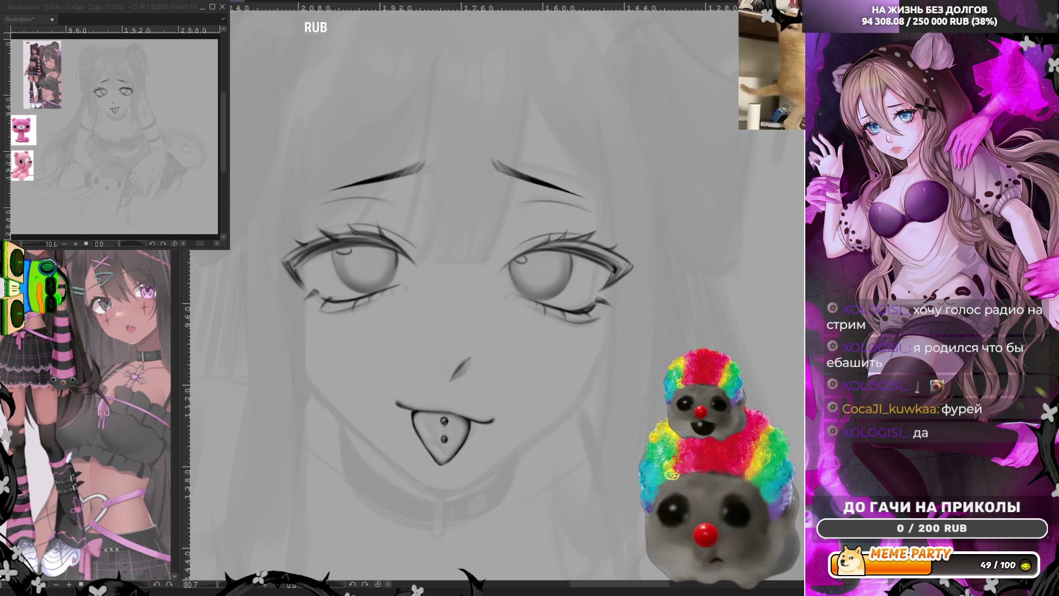
{"action": "scroll", "coordinate": [319, 2], "scroll_direction": "left", "scroll_amount": 3}
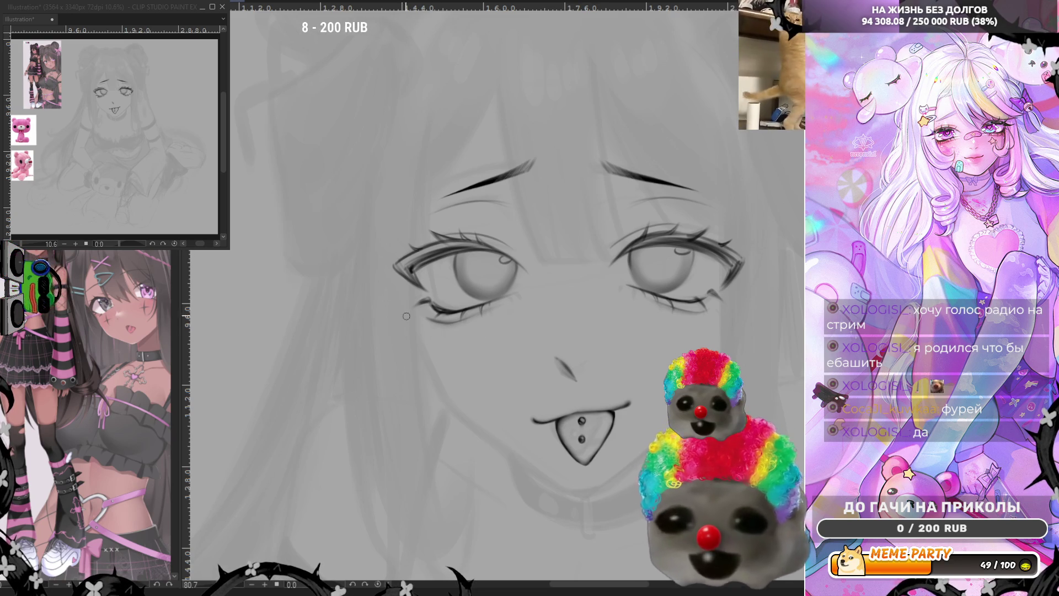
Ink the left cheek line from below the left eye around to the chin, darkening the jaw.
{"action": "left_click_drag", "start_coordinate": [407, 305], "coordinate": [447, 386]}
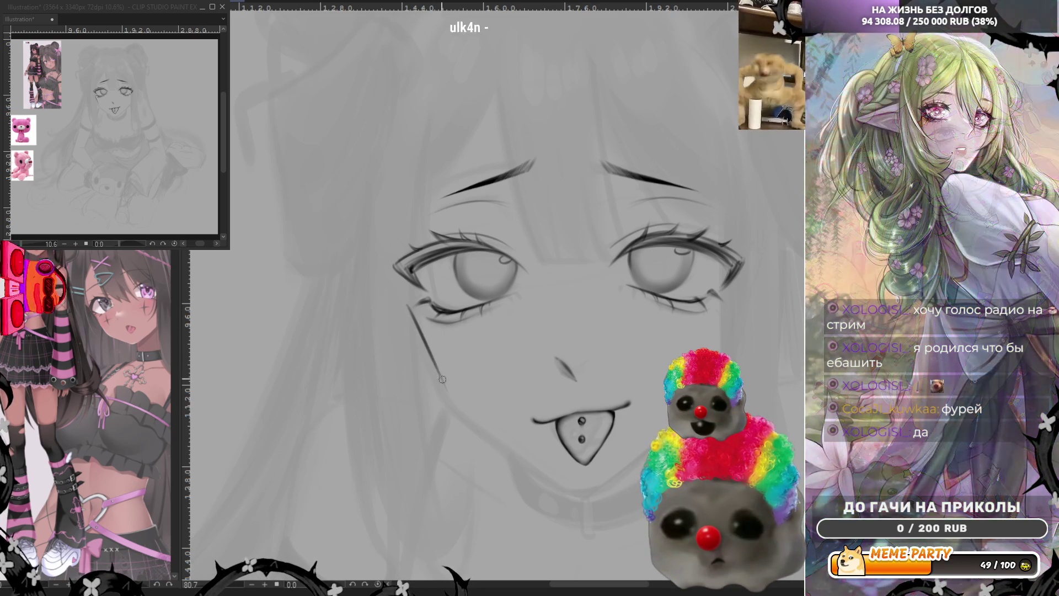
{"action": "left_click_drag", "start_coordinate": [431, 354], "coordinate": [465, 413]}
{"action": "key", "text": "ctrl+z"}
{"action": "left_click_drag", "start_coordinate": [430, 354], "coordinate": [452, 393]}
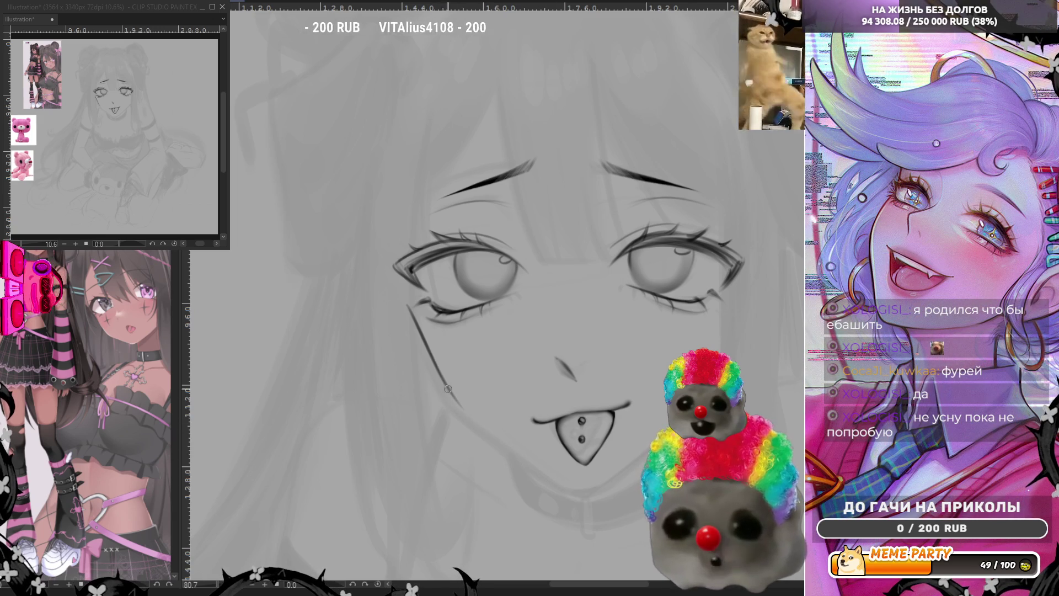
{"action": "left_click_drag", "start_coordinate": [452, 392], "coordinate": [539, 471]}
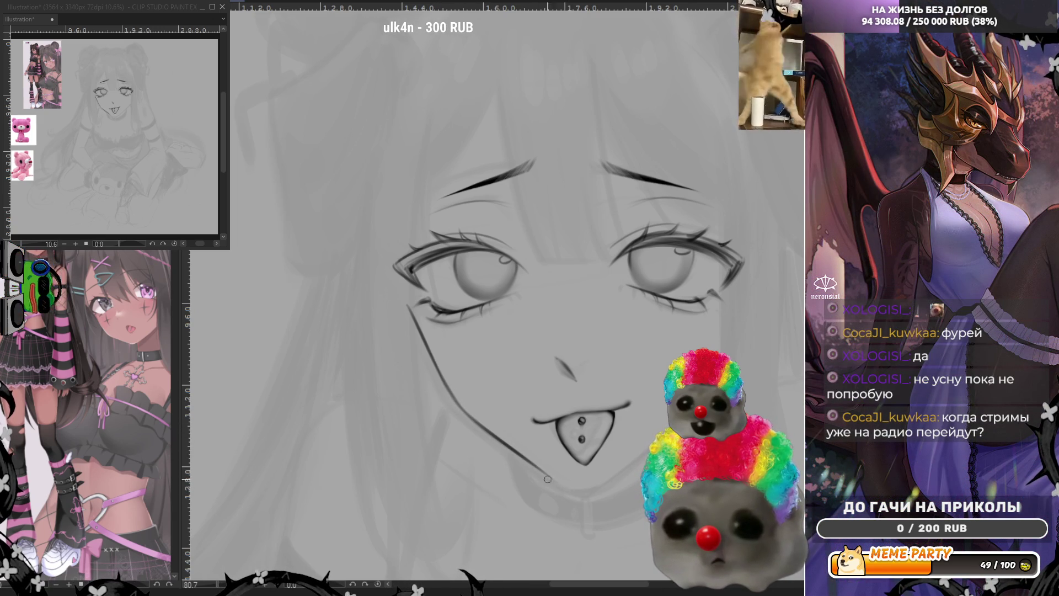
{"action": "left_click_drag", "start_coordinate": [554, 479], "coordinate": [589, 485]}
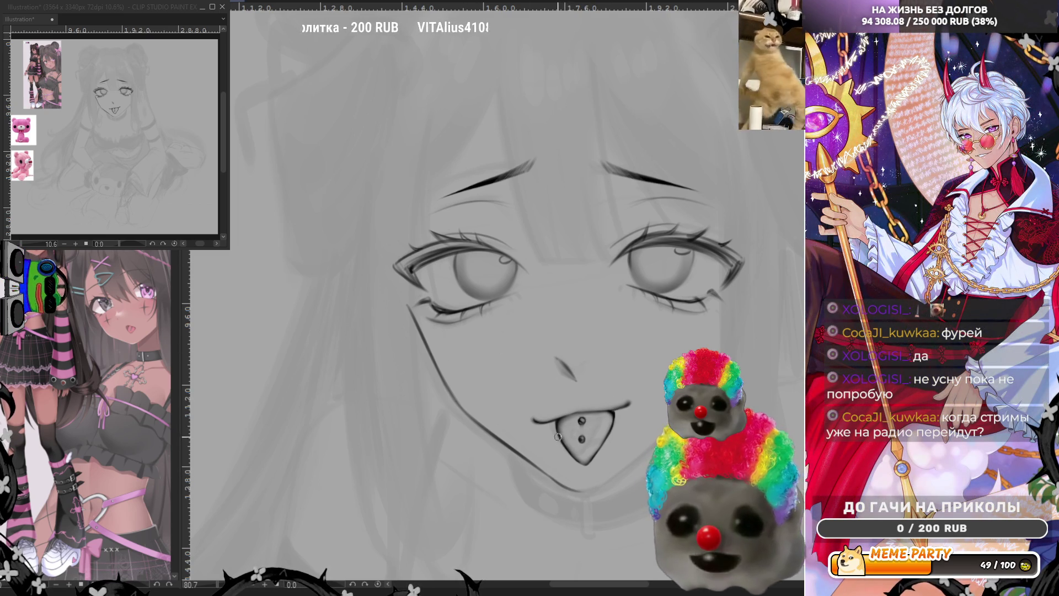
{"action": "left_click_drag", "start_coordinate": [522, 457], "coordinate": [579, 489]}
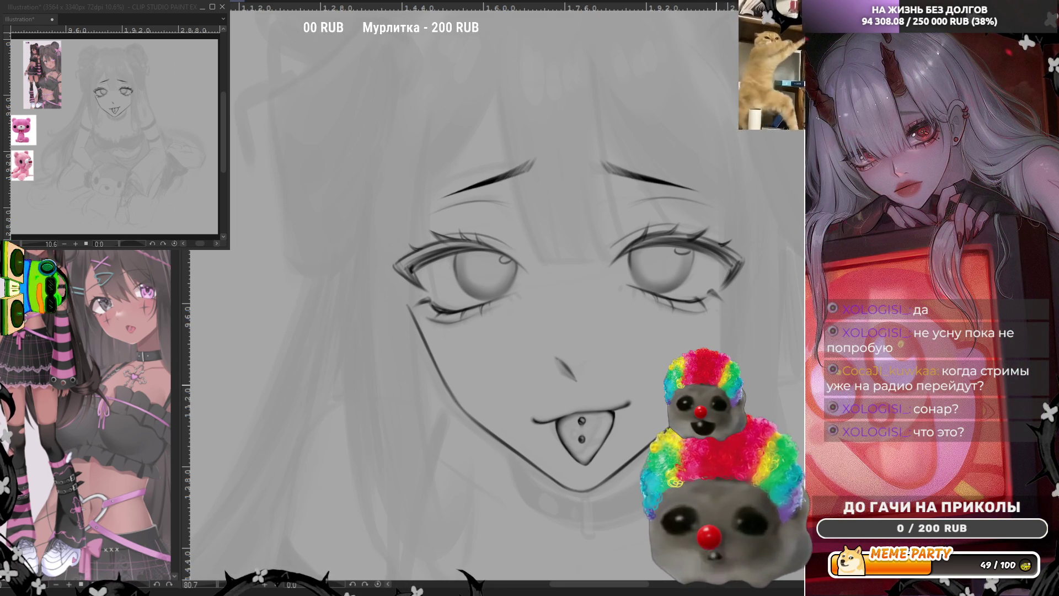
Try a short right-side jaw stroke, then undo it.
{"action": "left_click_drag", "start_coordinate": [735, 357], "coordinate": [742, 317]}
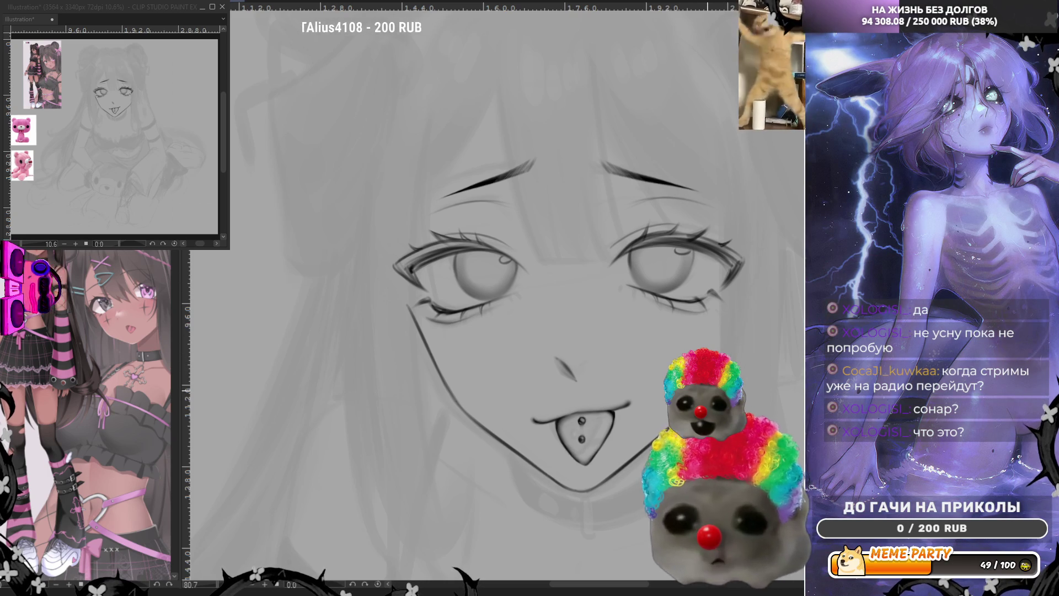
{"action": "key", "text": "ctrl+z"}
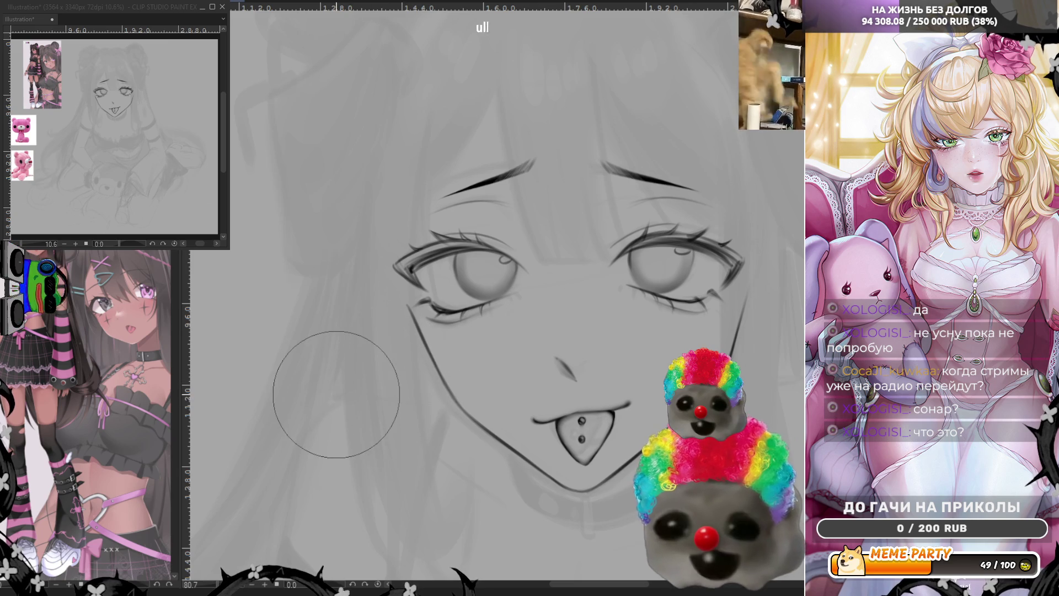
{"action": "scroll", "coordinate": [339, 395], "scroll_direction": "down", "scroll_amount": 3}
{"action": "scroll", "coordinate": [551, 331], "scroll_direction": "up", "scroll_amount": 2}
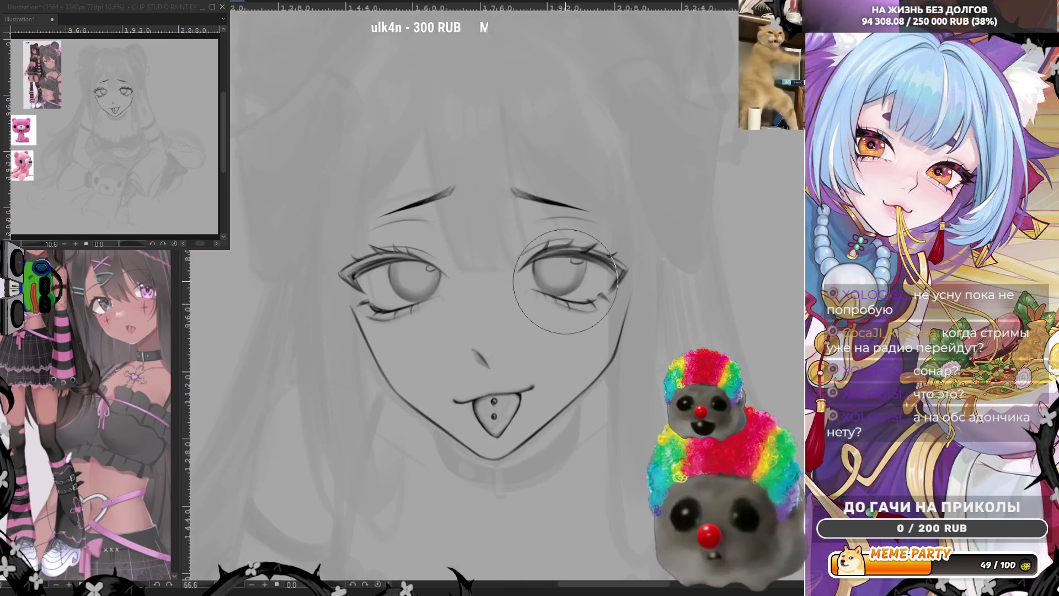
{"action": "scroll", "coordinate": [538, 419], "scroll_direction": "up", "scroll_amount": 1}
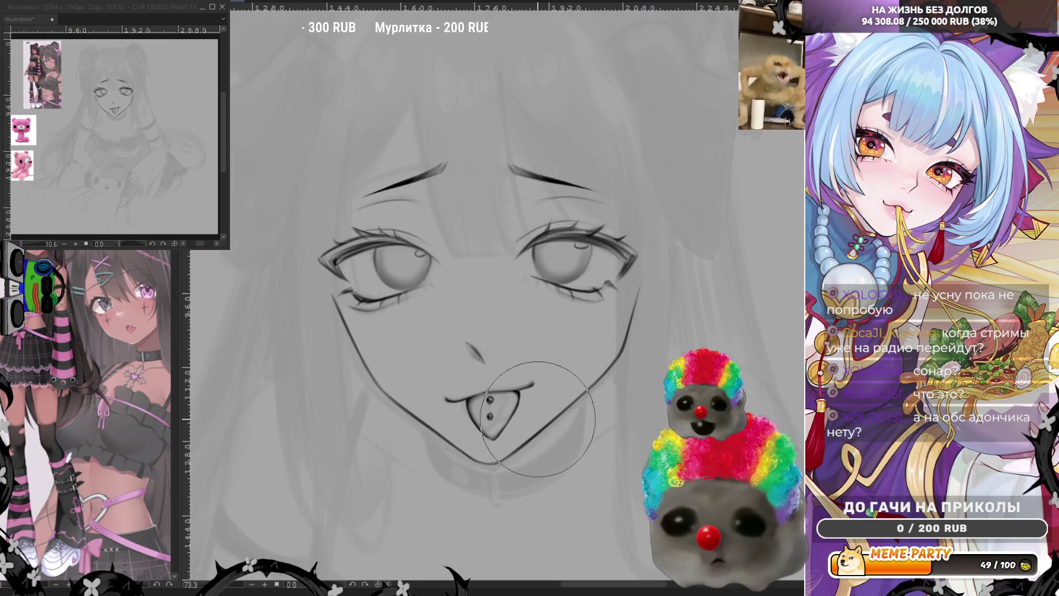
{"action": "scroll", "coordinate": [538, 420], "scroll_direction": "down", "scroll_amount": 1}
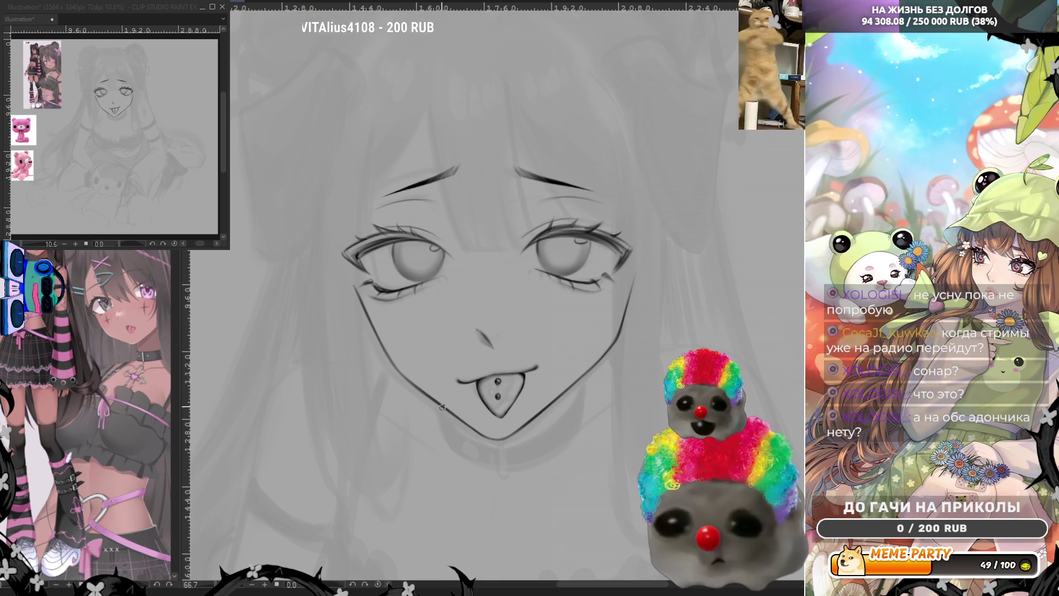
Retrace the jaw down to the chin and draw a small vertical tag hanging from the choker.
{"action": "left_click_drag", "start_coordinate": [441, 407], "coordinate": [455, 430]}
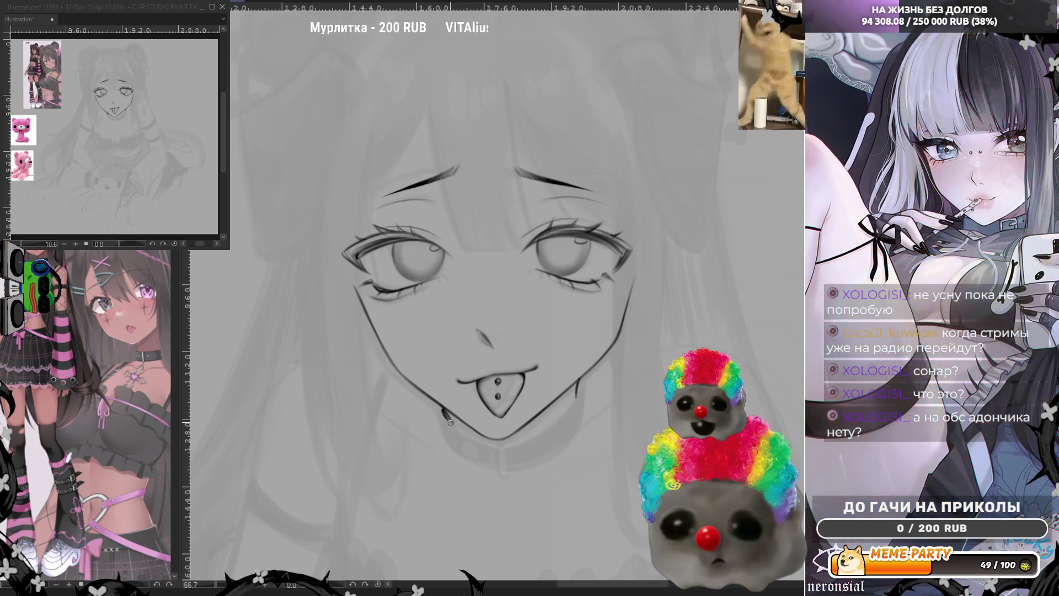
{"action": "left_click_drag", "start_coordinate": [446, 412], "coordinate": [494, 445]}
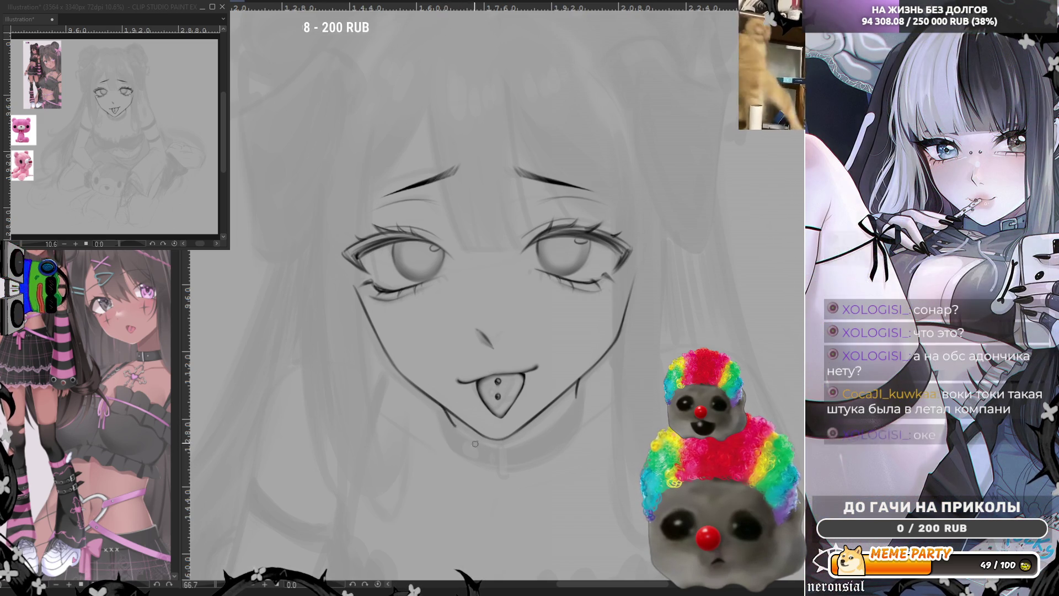
{"action": "left_click_drag", "start_coordinate": [445, 410], "coordinate": [502, 444]}
{"action": "key", "text": "ctrl+z"}
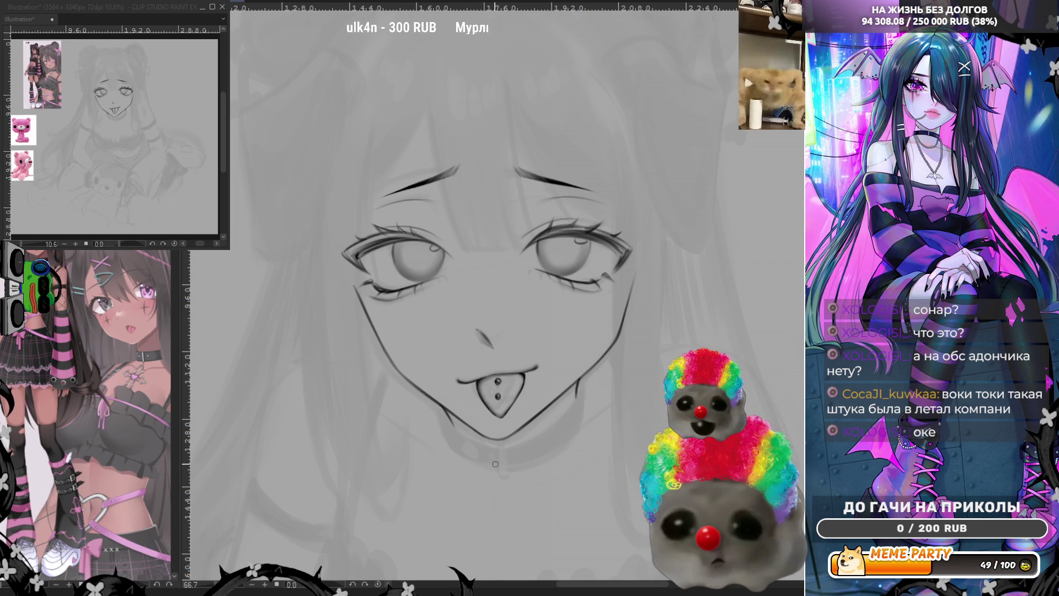
{"action": "left_click_drag", "start_coordinate": [500, 447], "coordinate": [500, 477]}
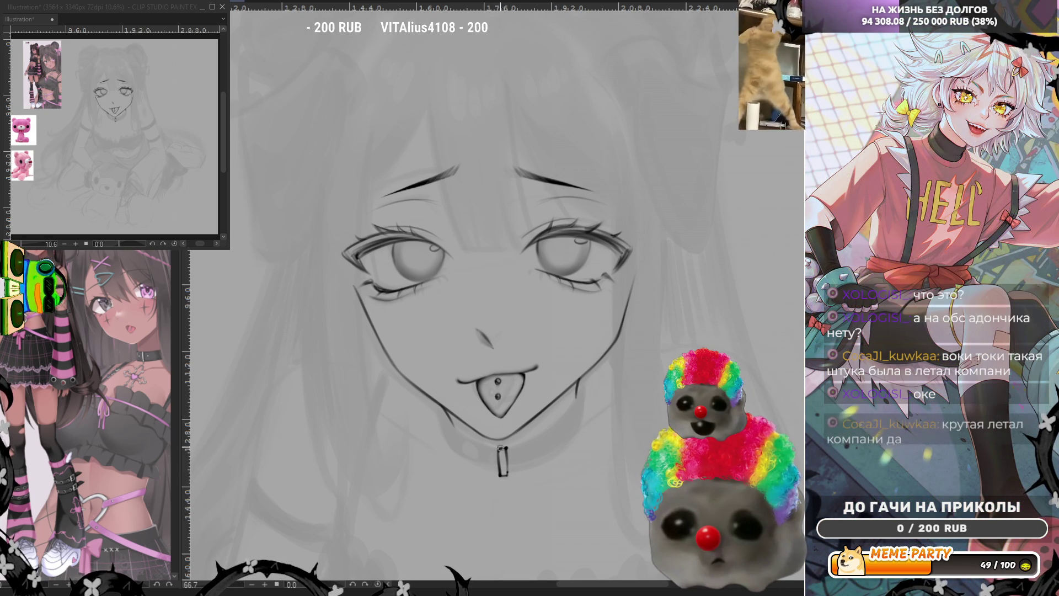
{"action": "left_click_drag", "start_coordinate": [499, 447], "coordinate": [499, 473]}
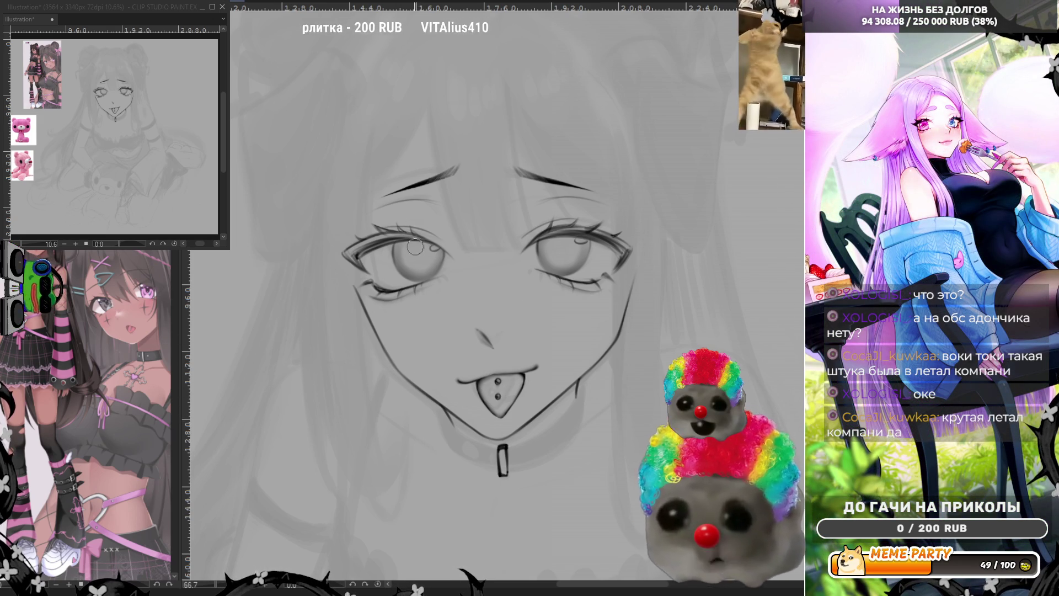
Paint a pupil in each eye, repainting the right one lighter grey to match the left.
{"action": "left_click_drag", "start_coordinate": [417, 249], "coordinate": [418, 260]}
{"action": "left_click_drag", "start_coordinate": [562, 248], "coordinate": [564, 258]}
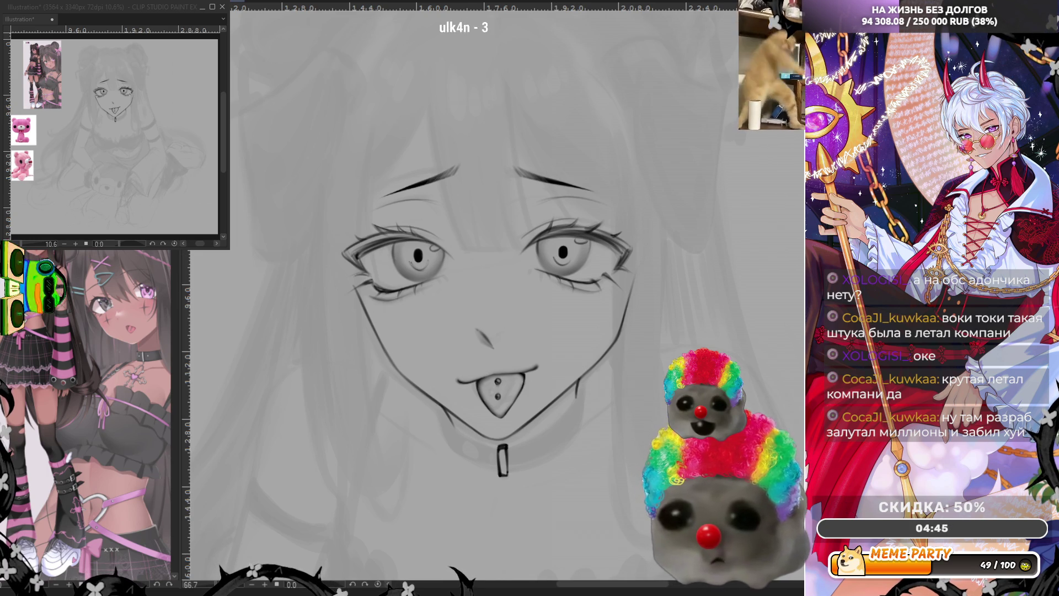
{"action": "left_click_drag", "start_coordinate": [562, 250], "coordinate": [562, 259]}
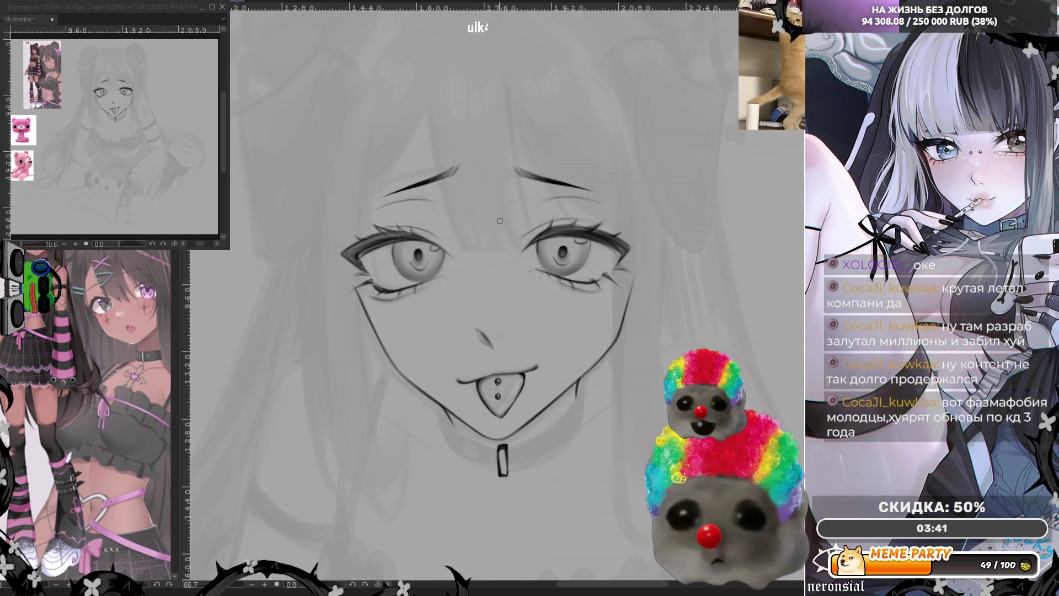
{"action": "scroll", "coordinate": [497, 224], "scroll_direction": "down", "scroll_amount": 1}
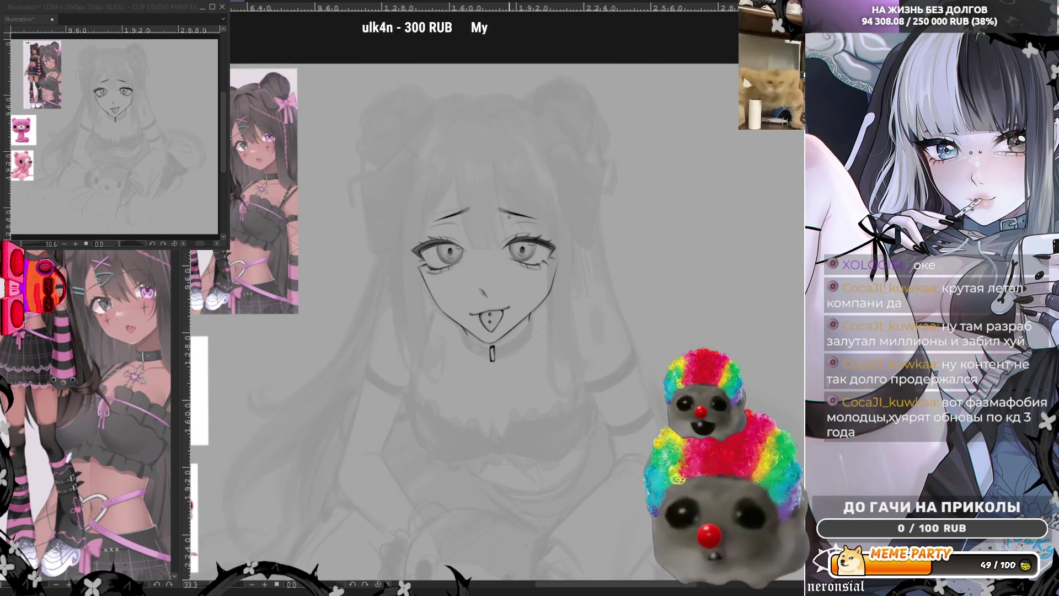
{"action": "scroll", "coordinate": [510, 240], "scroll_direction": "up", "scroll_amount": 1}
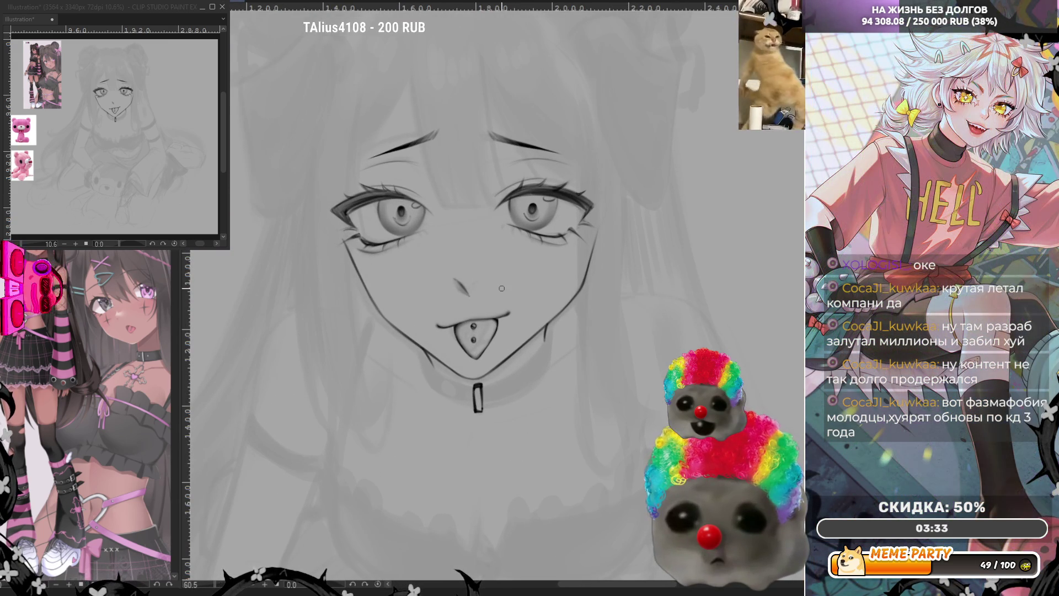
{"action": "scroll", "coordinate": [502, 222], "scroll_direction": "up", "scroll_amount": 1}
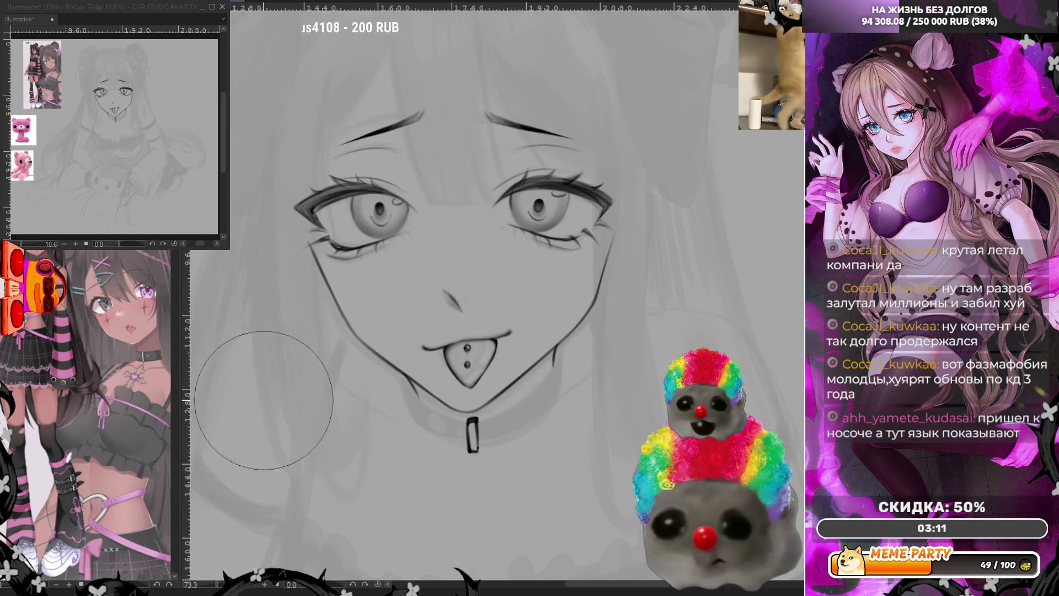
{"action": "scroll", "coordinate": [562, 185], "scroll_direction": "down", "scroll_amount": 3}
{"action": "scroll", "coordinate": [623, 108], "scroll_direction": "down", "scroll_amount": 1}
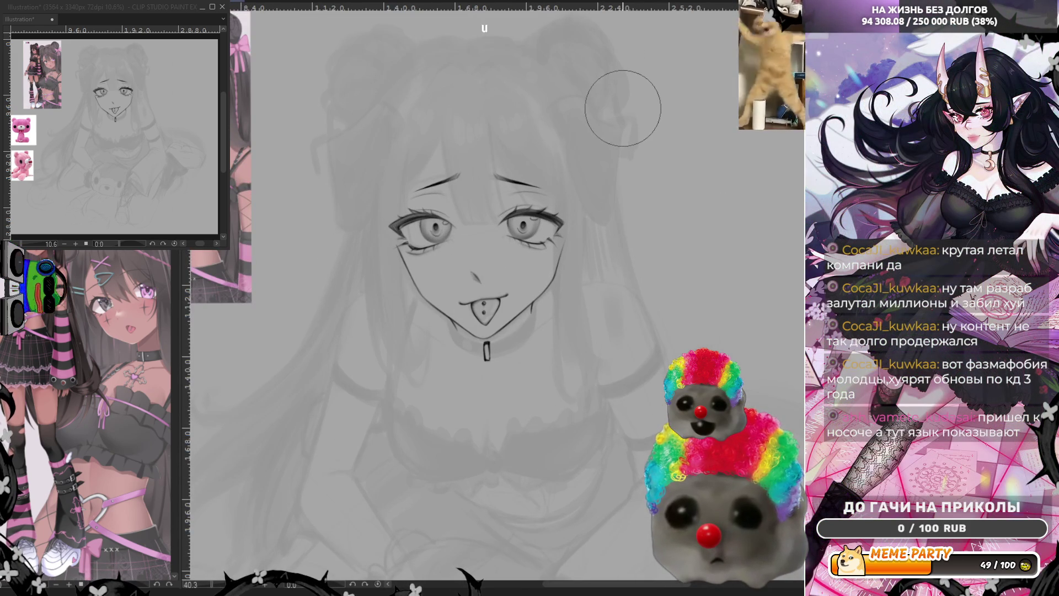
{"action": "scroll", "coordinate": [487, 313], "scroll_direction": "up", "scroll_amount": 4}
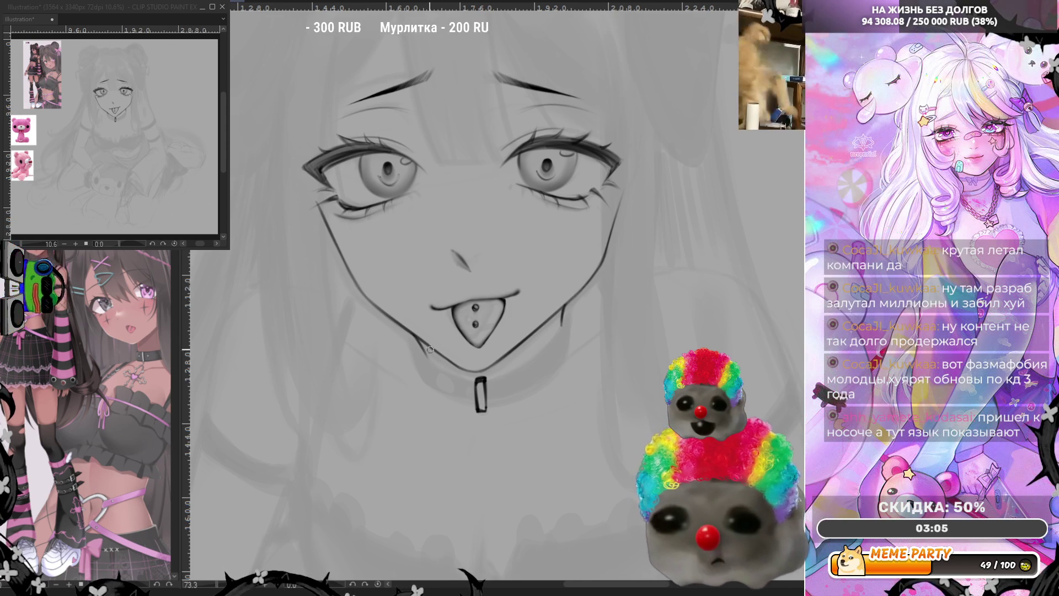
{"action": "left_click_drag", "start_coordinate": [426, 356], "coordinate": [478, 373]}
Replace the first choker stroke with a new upper-edge line and add a line along the left jaw.
{"action": "key", "text": "ctrl+z"}
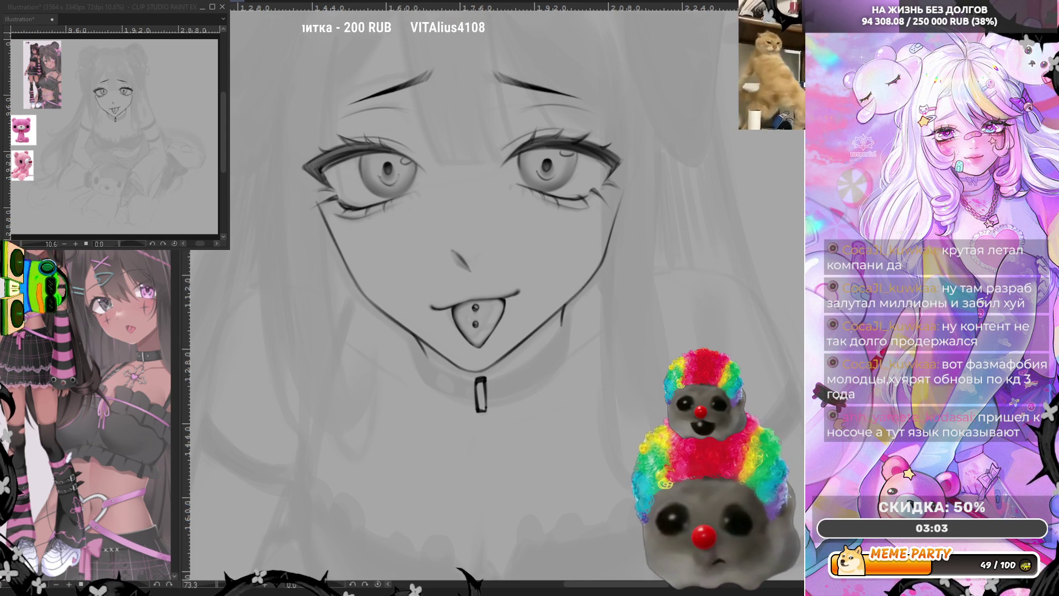
{"action": "mouse_move", "coordinate": [420, 347]}
{"action": "left_mouse_down"}
{"action": "mouse_move", "coordinate": [485, 373]}
{"action": "mouse_move", "coordinate": [543, 346]}
{"action": "left_mouse_up"}
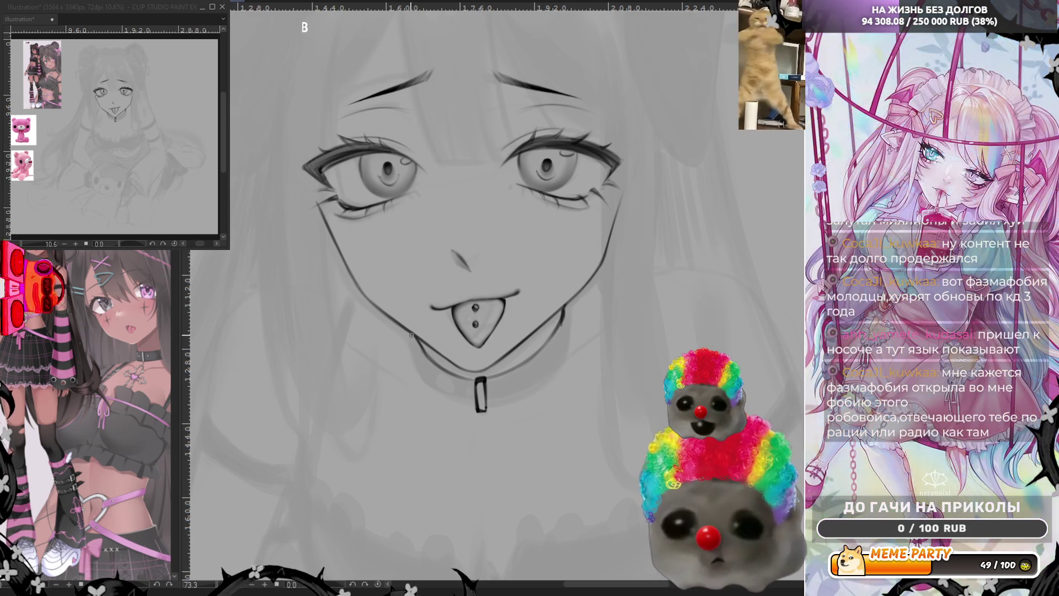
{"action": "mouse_move", "coordinate": [418, 366]}
{"action": "left_mouse_down"}
{"action": "mouse_move", "coordinate": [413, 342]}
{"action": "mouse_move", "coordinate": [418, 372]}
{"action": "mouse_move", "coordinate": [473, 401]}
{"action": "mouse_move", "coordinate": [541, 378]}
{"action": "left_mouse_up"}
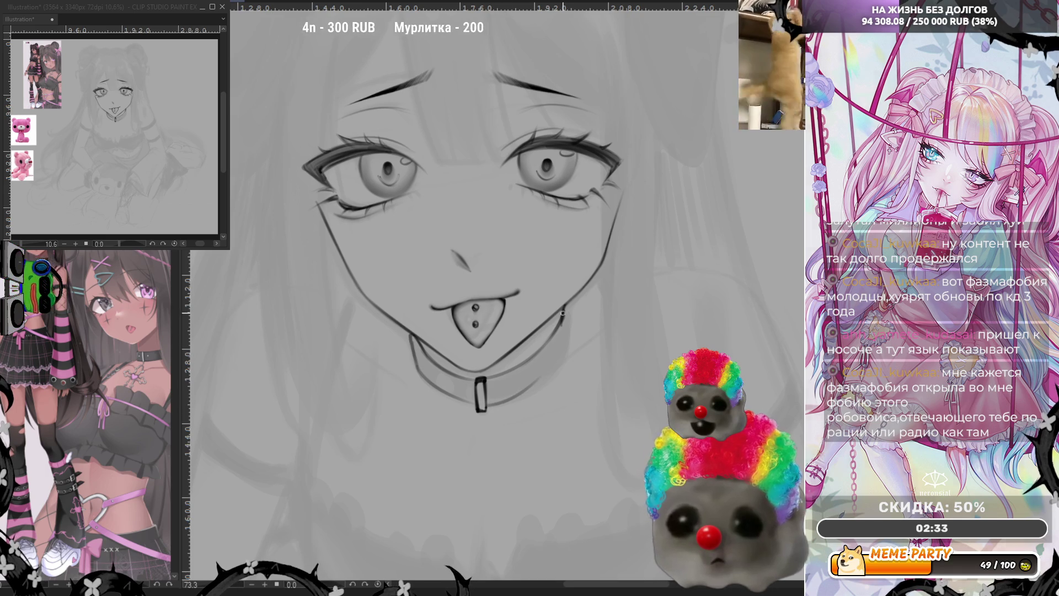
Ink the collar's lower edge and right jawline, and redraw the right neck line angling down-left.
{"action": "left_click_drag", "start_coordinate": [565, 310], "coordinate": [564, 338]}
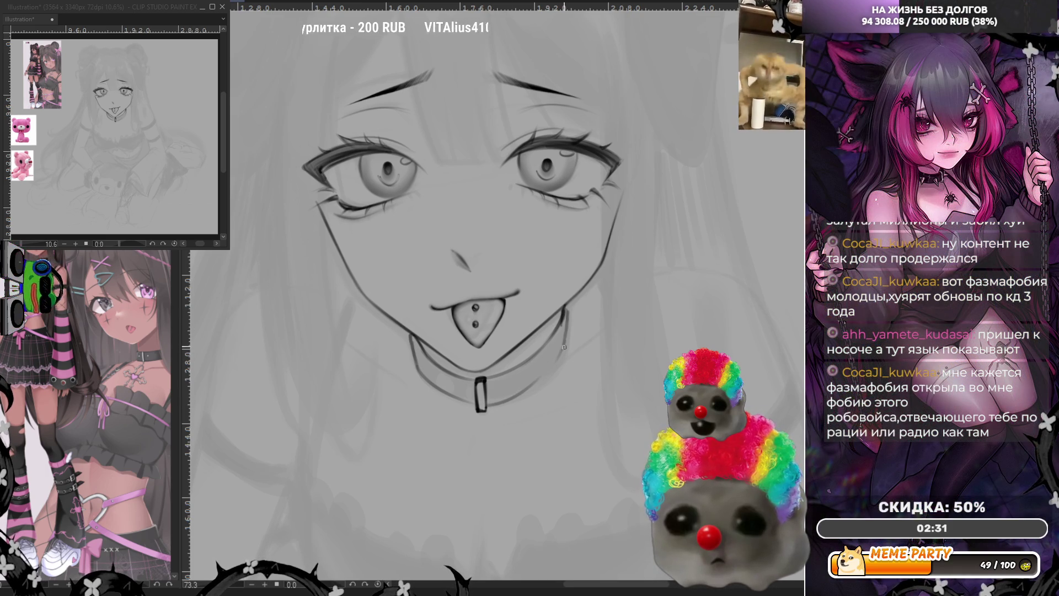
{"action": "left_click_drag", "start_coordinate": [566, 310], "coordinate": [563, 356]}
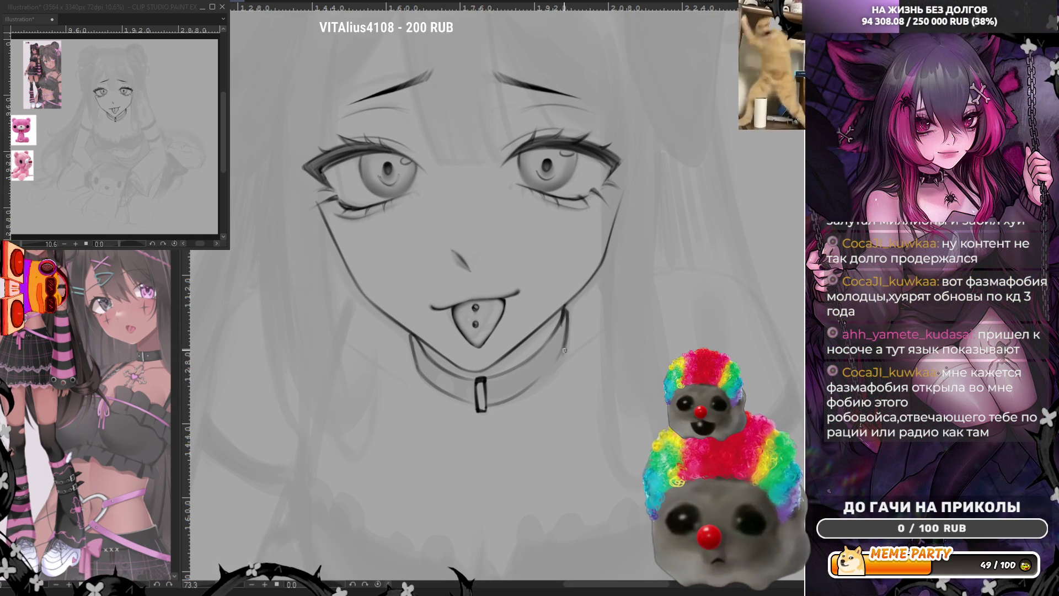
{"action": "key", "text": "ctrl+z"}
{"action": "left_click_drag", "start_coordinate": [566, 309], "coordinate": [546, 369]}
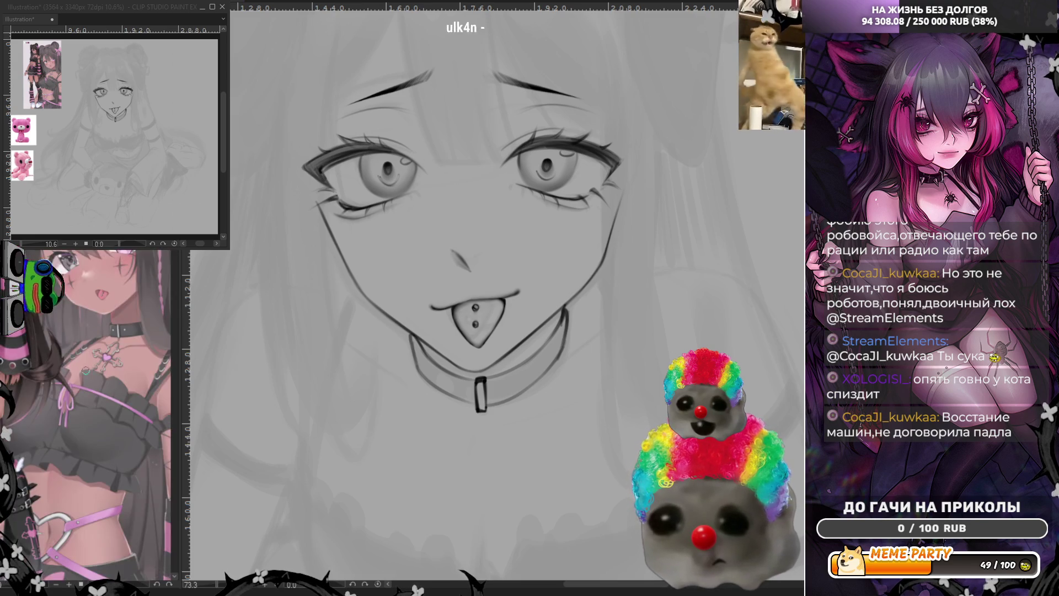
{"action": "scroll", "coordinate": [523, 397], "scroll_direction": "down", "scroll_amount": 1}
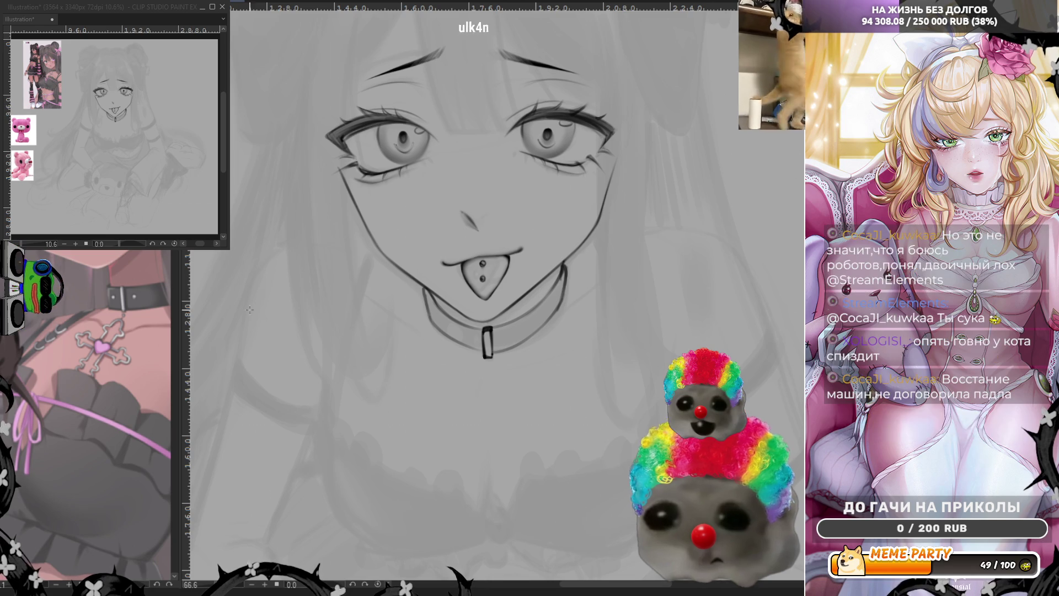
Drag a vertical symmetry ruler straight down from the collar's centre.
{"action": "left_click_drag", "start_coordinate": [487, 344], "coordinate": [493, 513]}
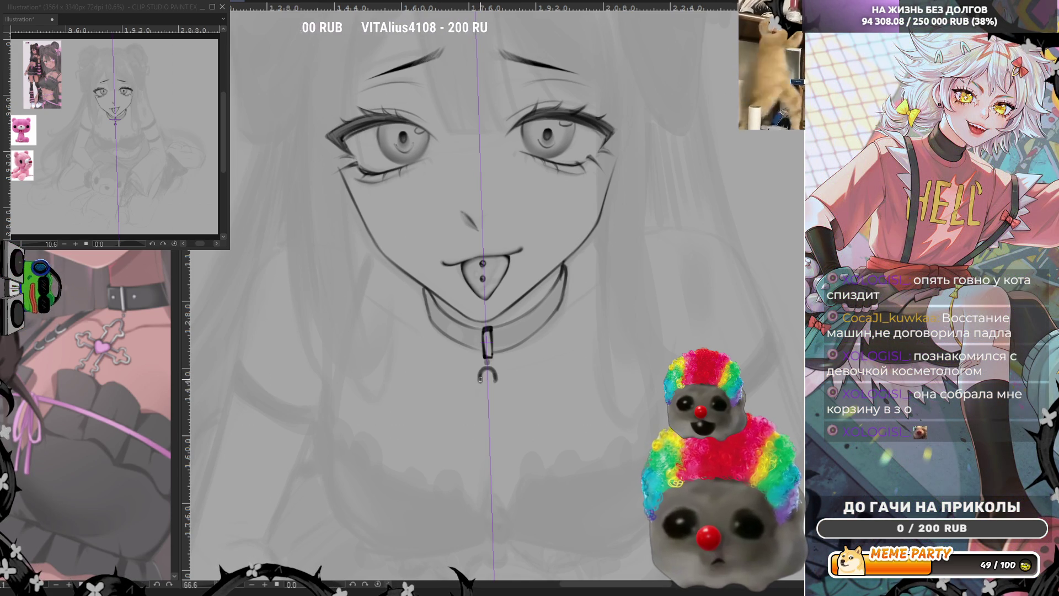
Add mirrored end balls to the ring's tips and close the ring's bottom.
{"action": "left_click_drag", "start_coordinate": [498, 382], "coordinate": [477, 382]}
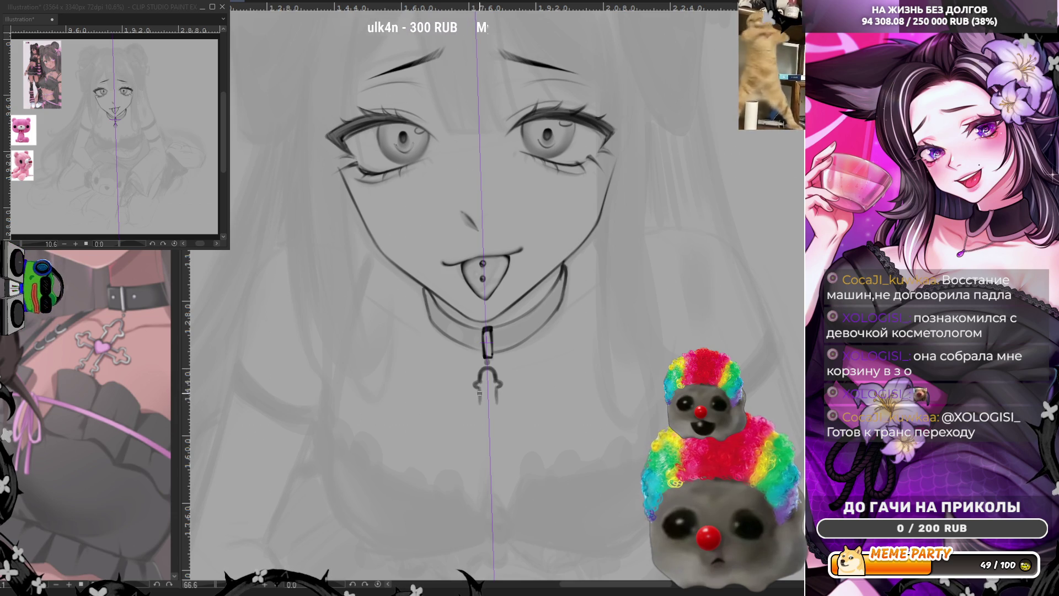
{"action": "left_click_drag", "start_coordinate": [480, 406], "coordinate": [487, 408]}
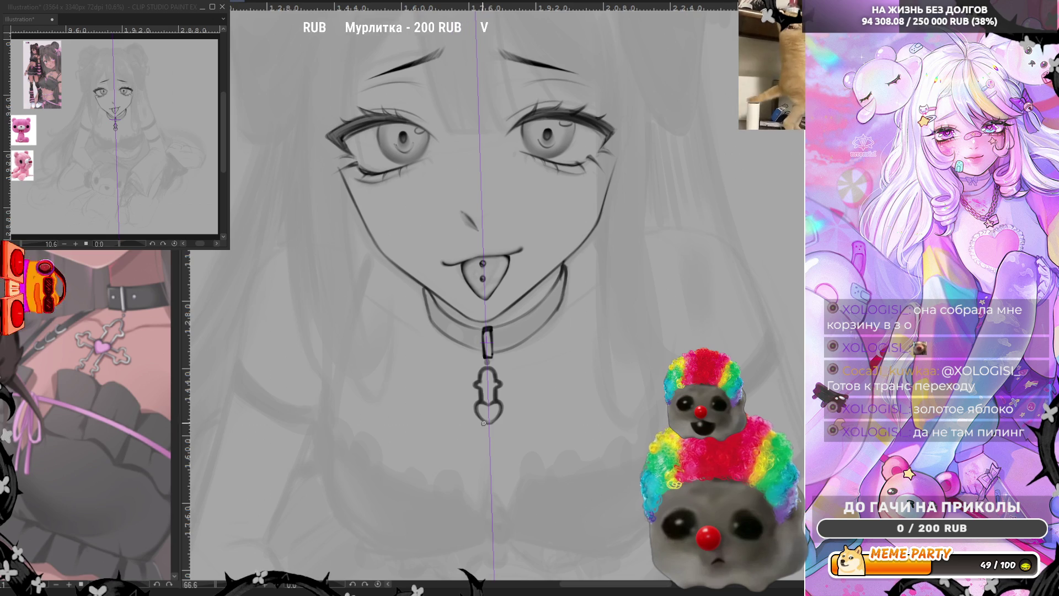
Draw the pendant's lower bar below the heart and try curled side arms, undoing the curls.
{"action": "left_click_drag", "start_coordinate": [483, 423], "coordinate": [484, 439]}
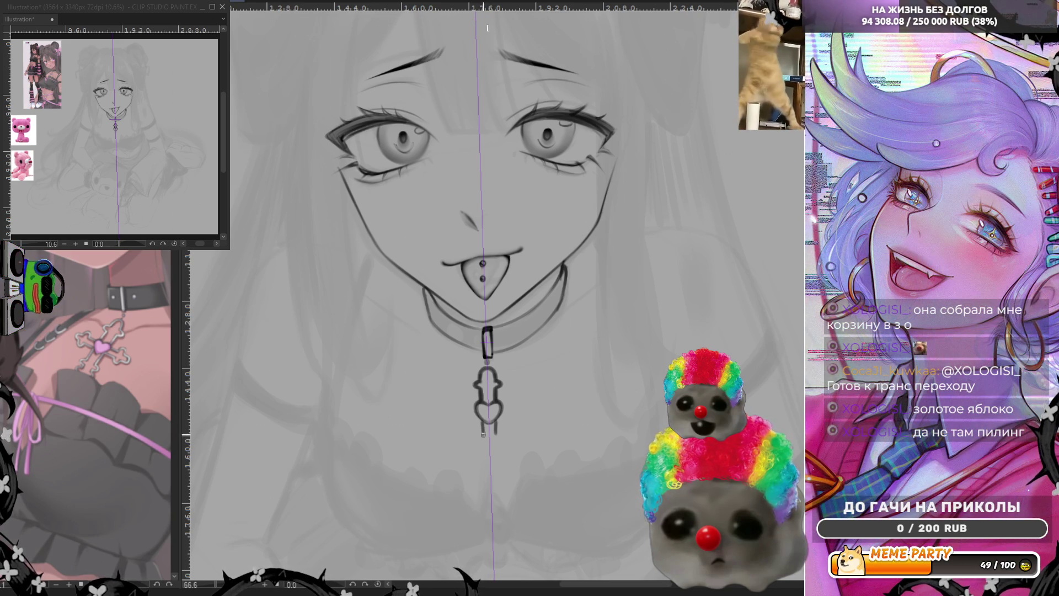
{"action": "mouse_move", "coordinate": [483, 423]}
{"action": "left_mouse_down"}
{"action": "mouse_move", "coordinate": [490, 451]}
{"action": "mouse_move", "coordinate": [483, 430]}
{"action": "left_mouse_up"}
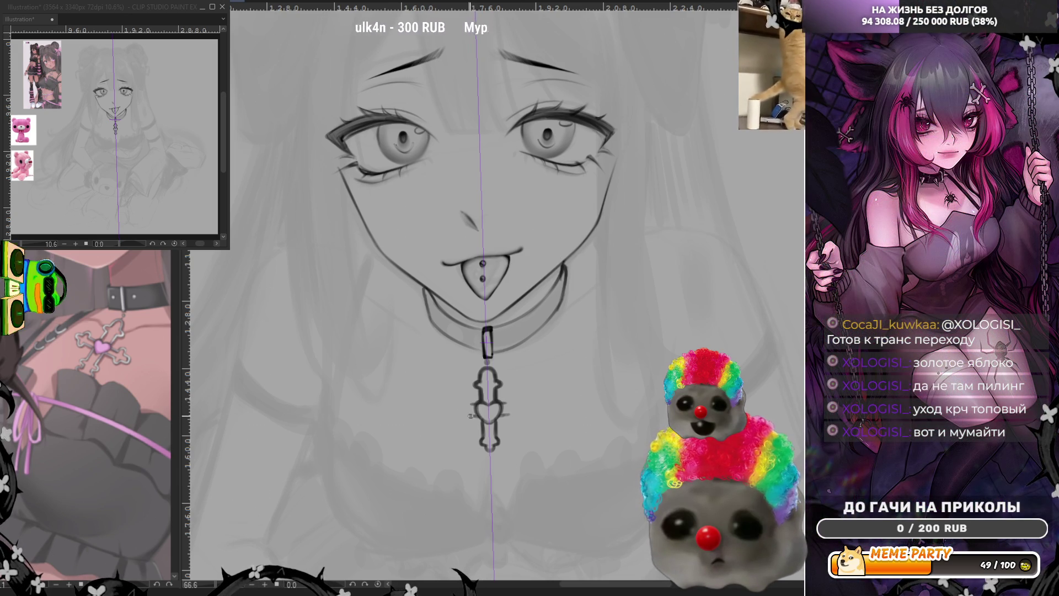
{"action": "left_click_drag", "start_coordinate": [468, 417], "coordinate": [459, 409]}
{"action": "key", "text": "ctrl+z"}
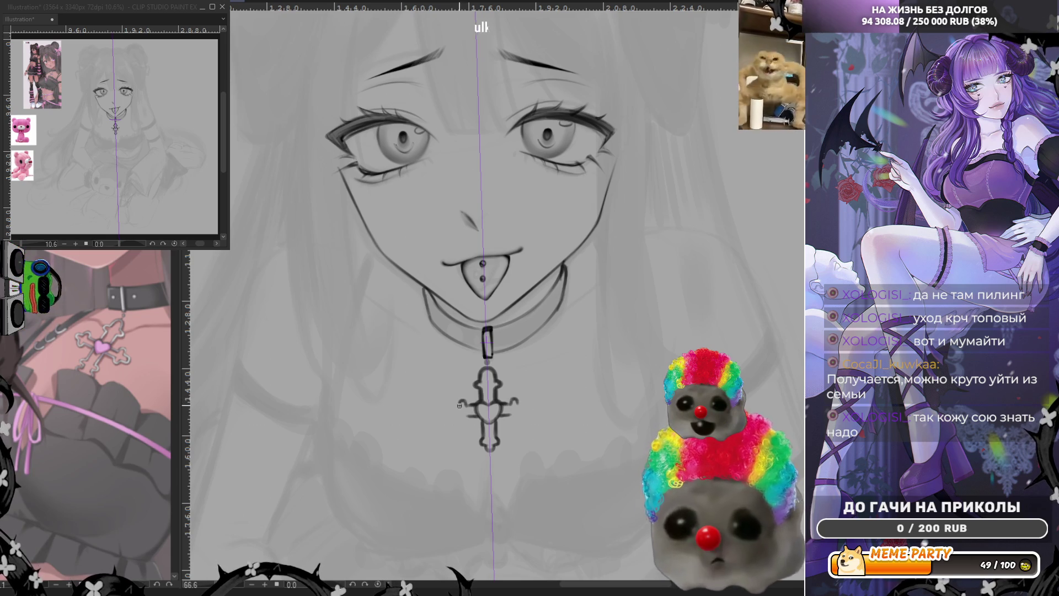
Redraw larger lobed cross arms, extend the bottom lobe, darken the heart, and select the lower arm.
{"action": "left_click_drag", "start_coordinate": [457, 407], "coordinate": [463, 420]}
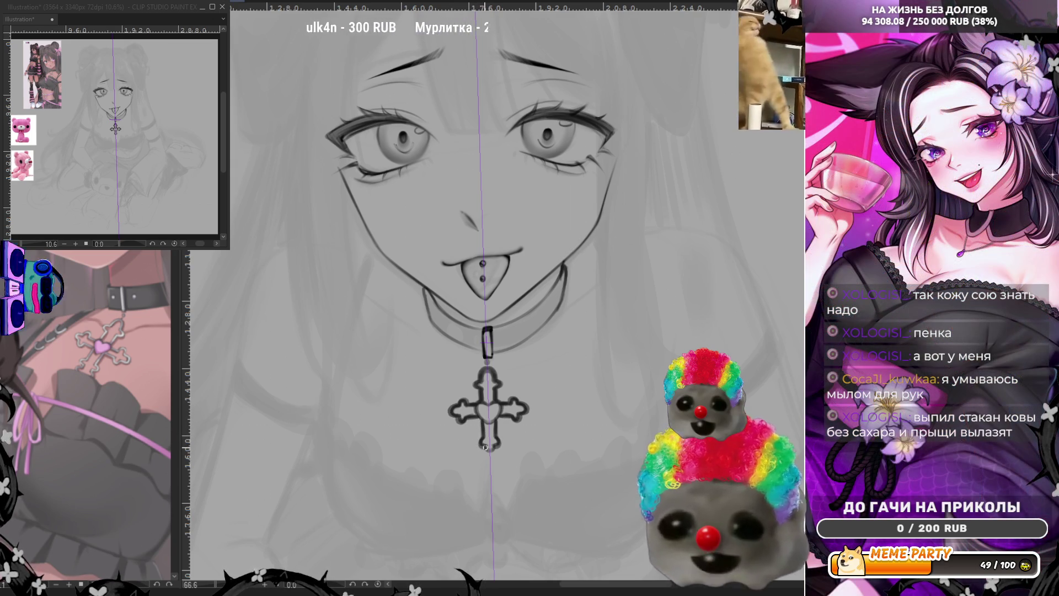
{"action": "left_click_drag", "start_coordinate": [486, 448], "coordinate": [490, 453]}
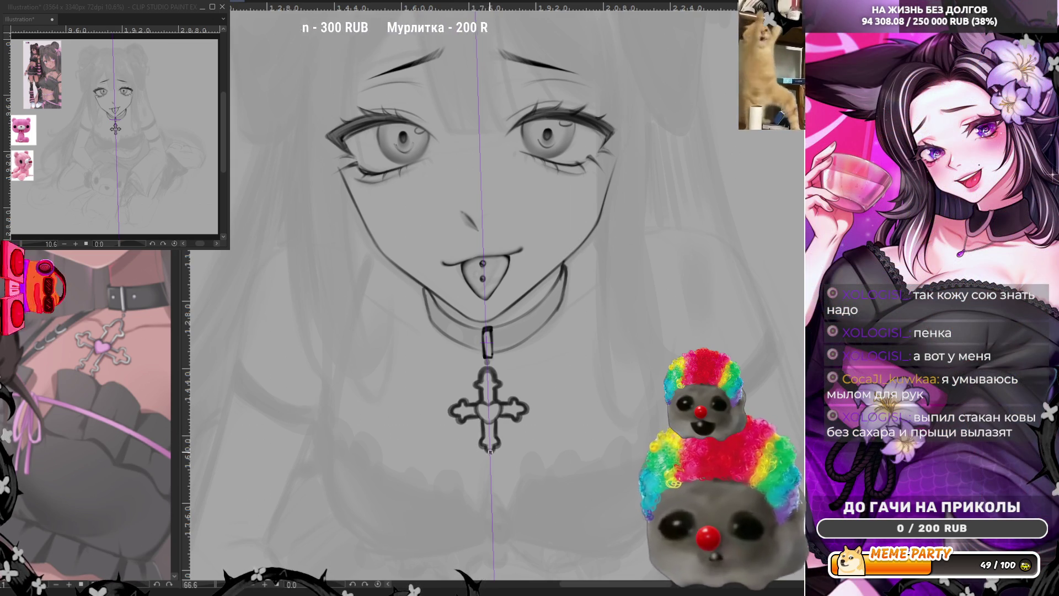
{"action": "left_click_drag", "start_coordinate": [479, 403], "coordinate": [488, 424]}
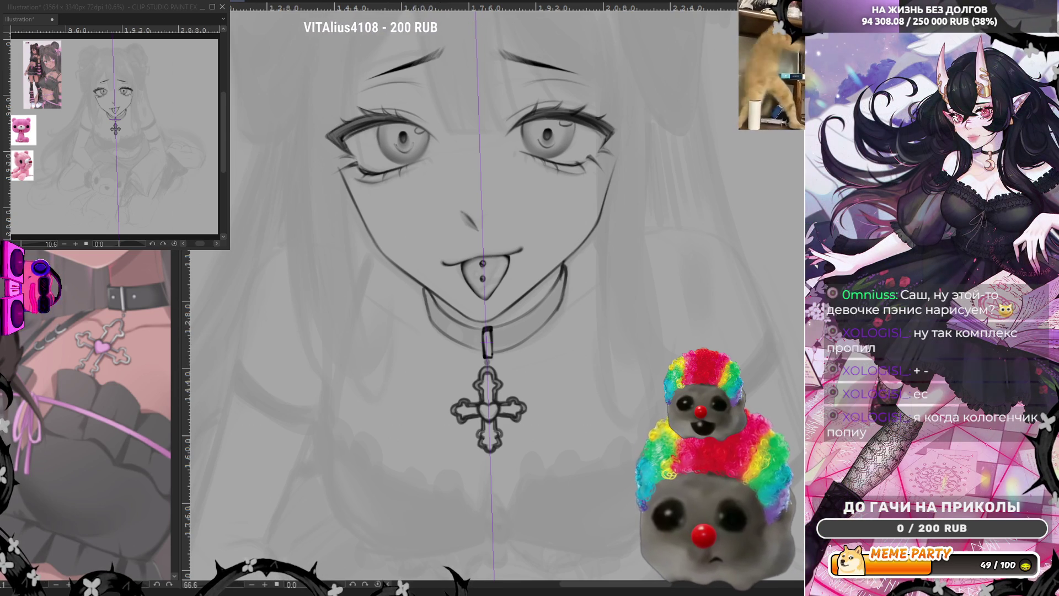
{"action": "mouse_move", "coordinate": [478, 420]}
{"action": "left_mouse_down"}
{"action": "mouse_move", "coordinate": [473, 449]}
{"action": "mouse_move", "coordinate": [507, 446]}
{"action": "mouse_move", "coordinate": [478, 420]}
{"action": "left_mouse_up"}
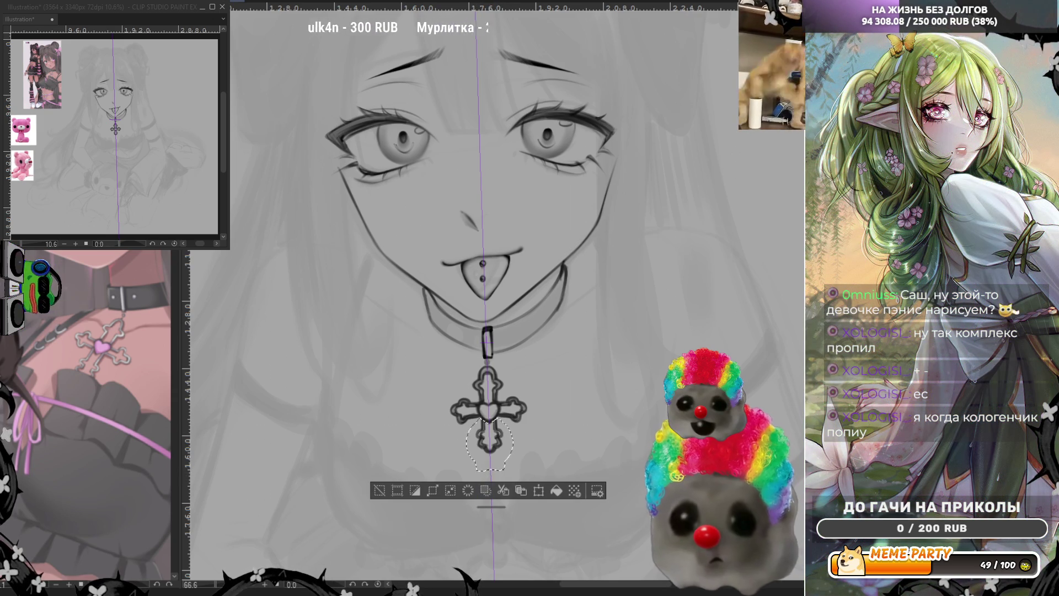
Stretch the selected lower cross arm downward with Ctrl+T, hide the ruler, and deselect.
{"action": "key", "text": "ctrl+t"}
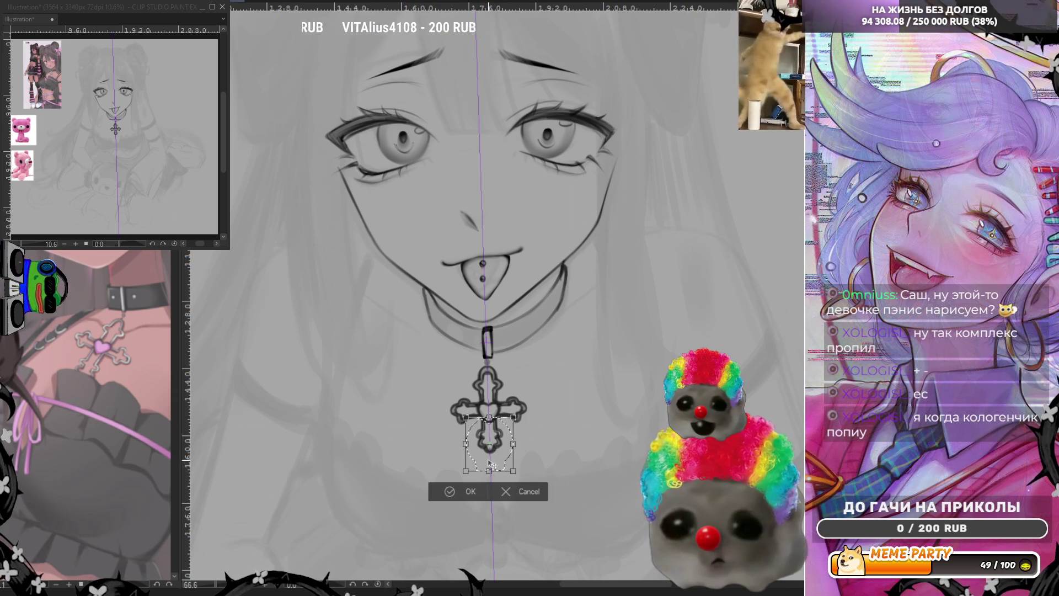
{"action": "mouse_move", "coordinate": [490, 471]}
{"action": "left_mouse_down"}
{"action": "mouse_move", "coordinate": [490, 485]}
{"action": "mouse_move", "coordinate": [500, 452]}
{"action": "left_mouse_up"}
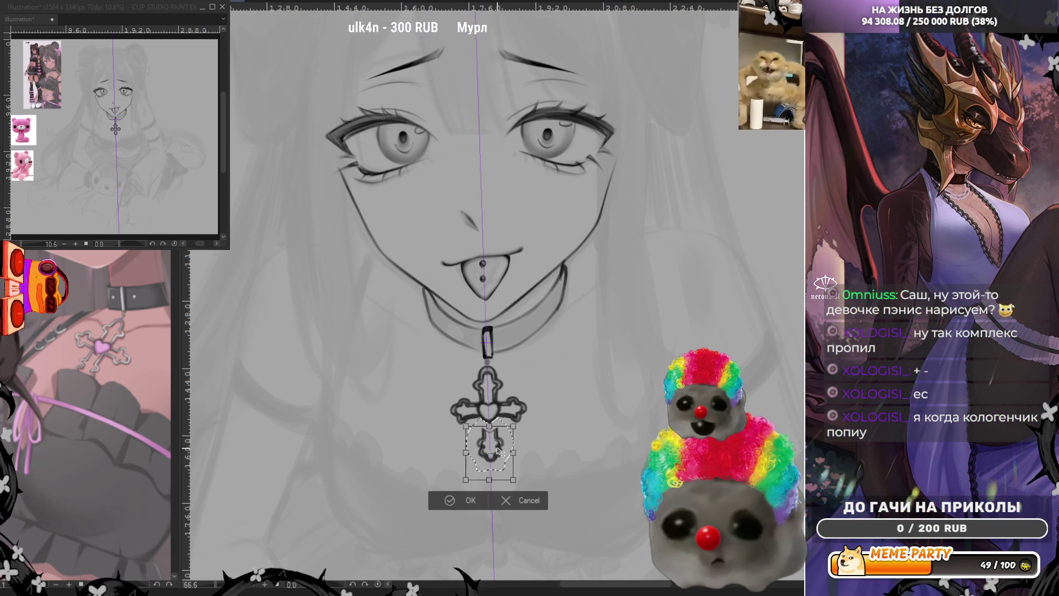
{"action": "left_click", "coordinate": [468, 501]}
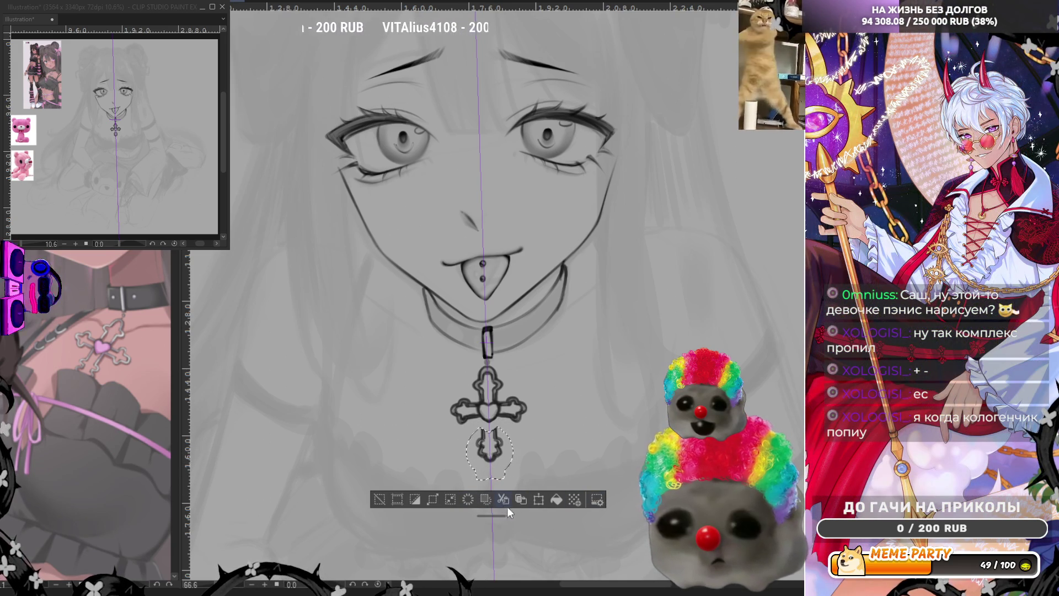
{"action": "key", "text": "ctrl+r"}
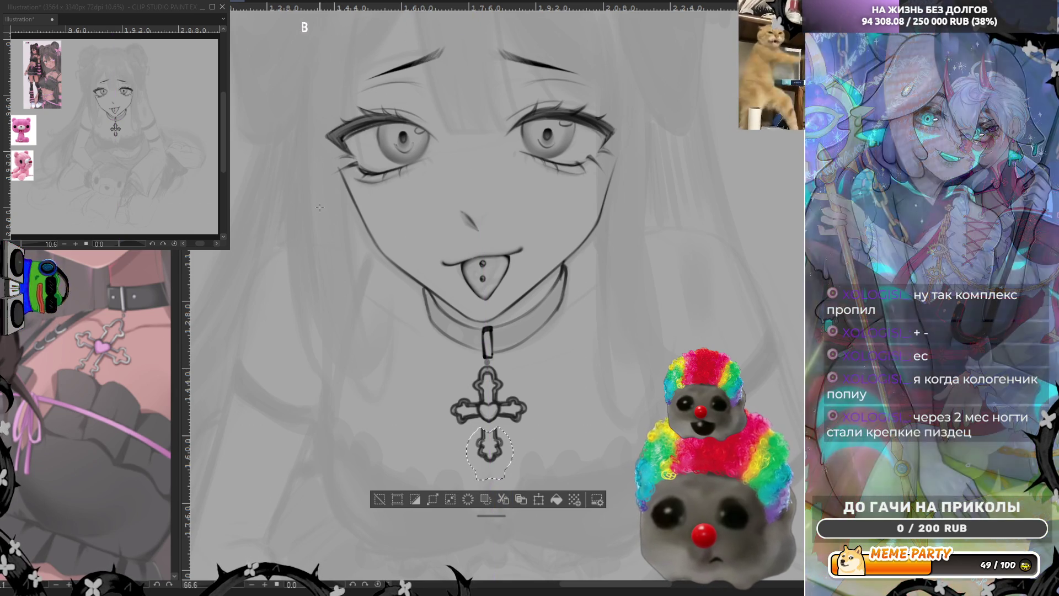
{"action": "key", "text": "ctrl+d"}
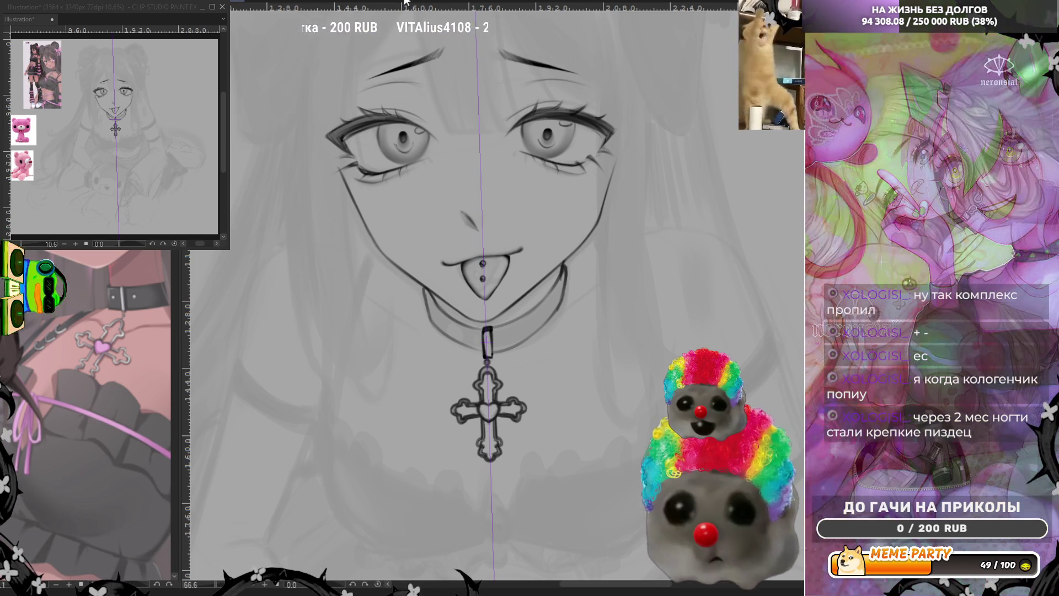
{"action": "key", "text": "ctrl+z"}
{"action": "key", "text": "ctrl+y"}
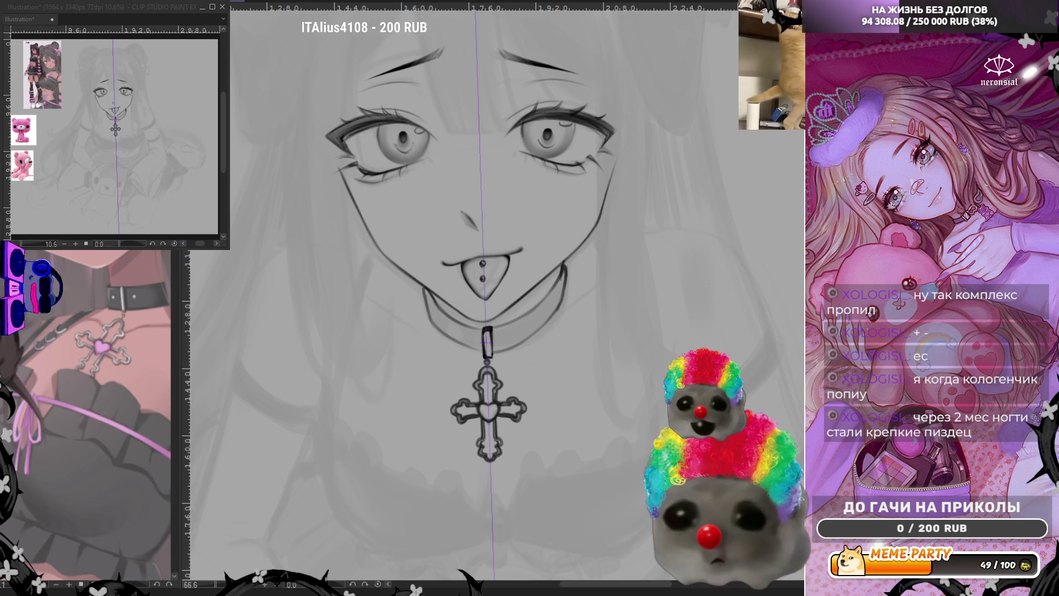
{"action": "key", "text": "ctrl+z"}
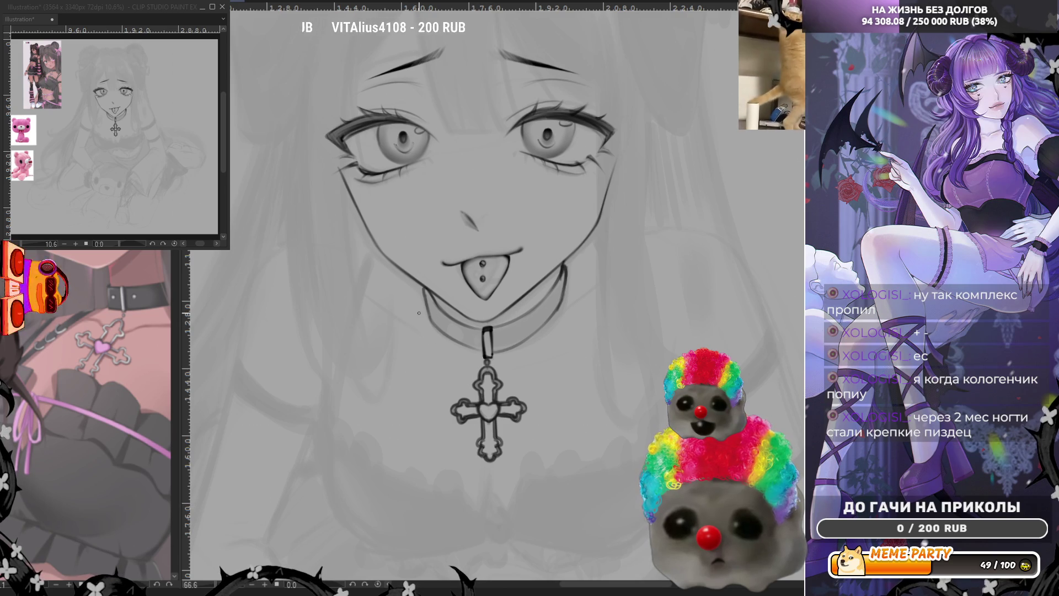
{"action": "key", "text": "ctrl+minus"}
{"action": "key", "text": "ctrl+minus"}
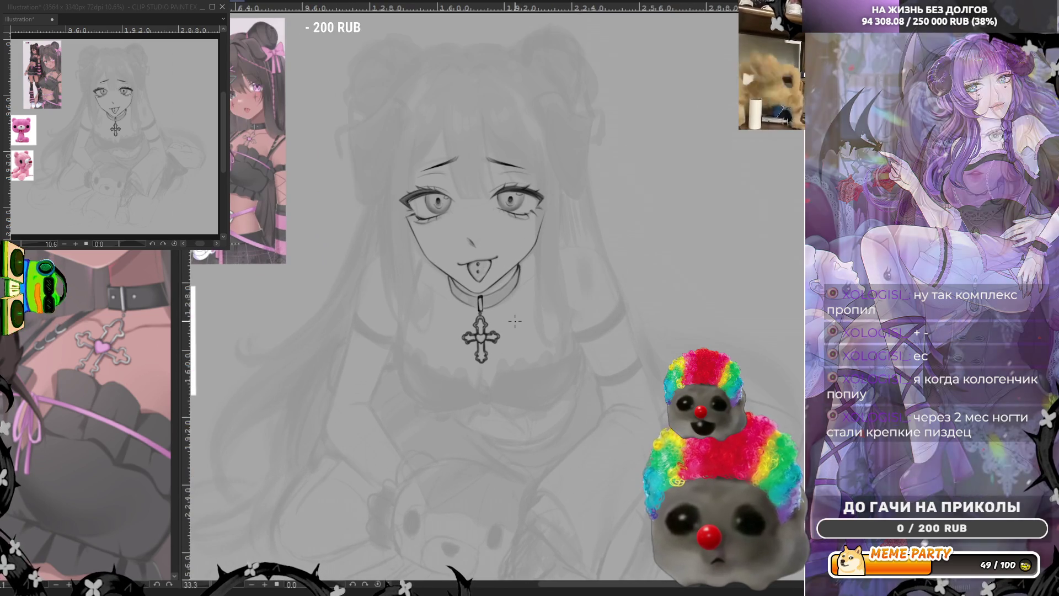
{"action": "scroll", "coordinate": [515, 321], "scroll_direction": "up", "scroll_amount": 3}
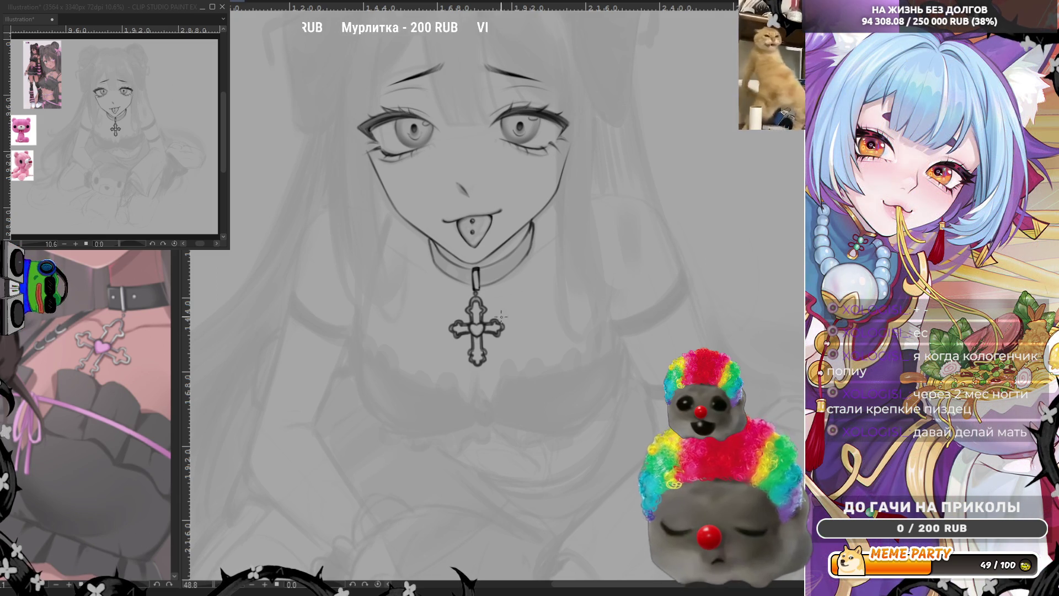
{"action": "scroll", "coordinate": [503, 323], "scroll_direction": "up", "scroll_amount": 1}
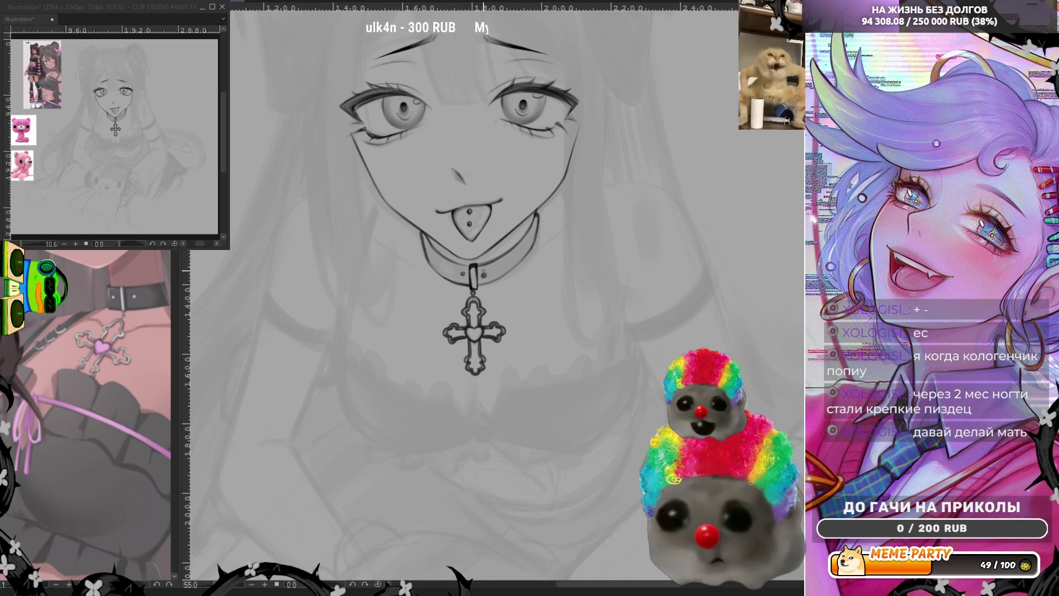
Retrace the loop holding the cross and draw the first ribbon tail below the pendant.
{"action": "left_click_drag", "start_coordinate": [473, 267], "coordinate": [476, 290]}
{"action": "key", "text": "ctrl+z"}
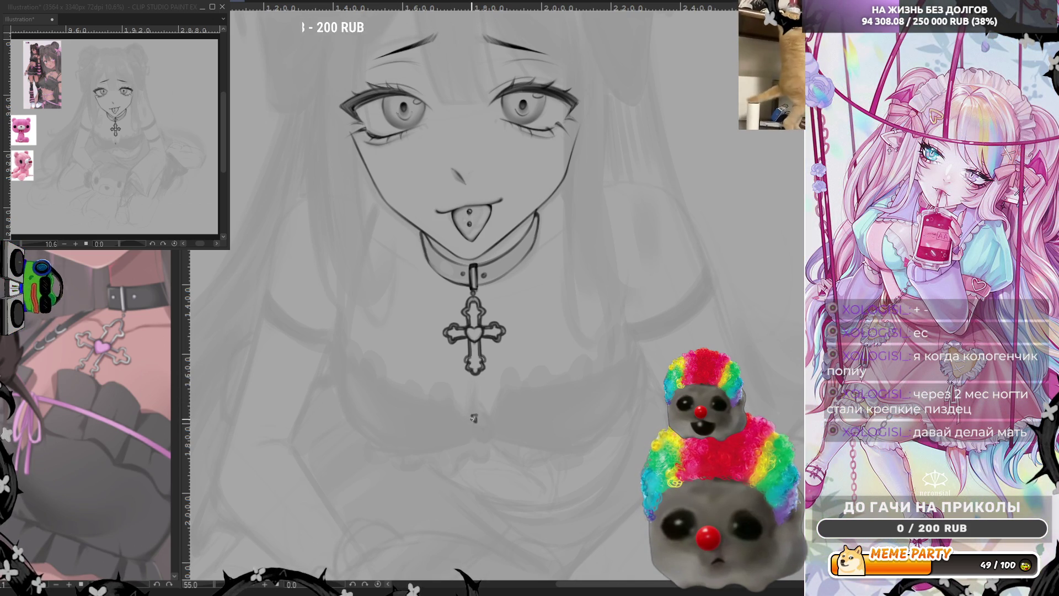
{"action": "mouse_move", "coordinate": [473, 418]}
{"action": "left_mouse_down"}
{"action": "mouse_move", "coordinate": [470, 474]}
{"action": "mouse_move", "coordinate": [476, 432]}
{"action": "mouse_move", "coordinate": [493, 473]}
{"action": "left_mouse_up"}
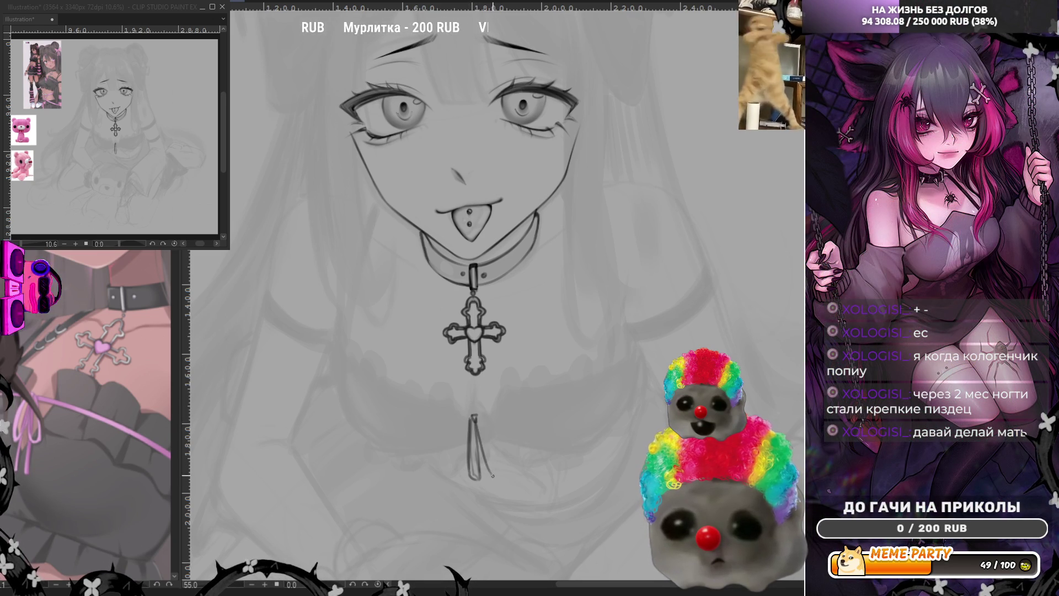
{"action": "left_click_drag", "start_coordinate": [475, 429], "coordinate": [499, 474]}
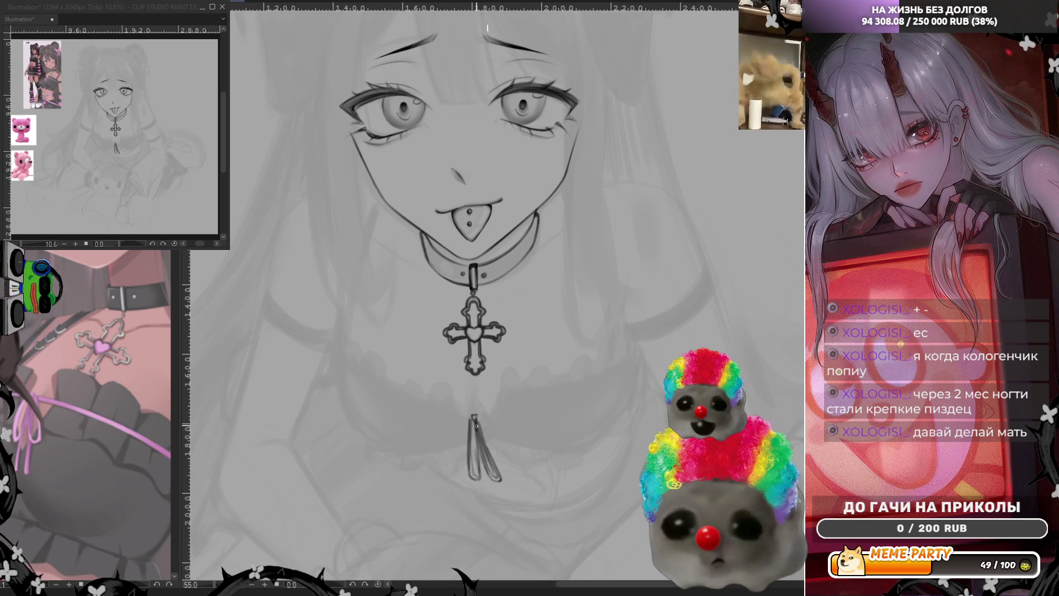
Darken the left and right ribbon tails, undoing an overlong stroke and a trial neckline curve.
{"action": "left_click_drag", "start_coordinate": [477, 424], "coordinate": [495, 475]}
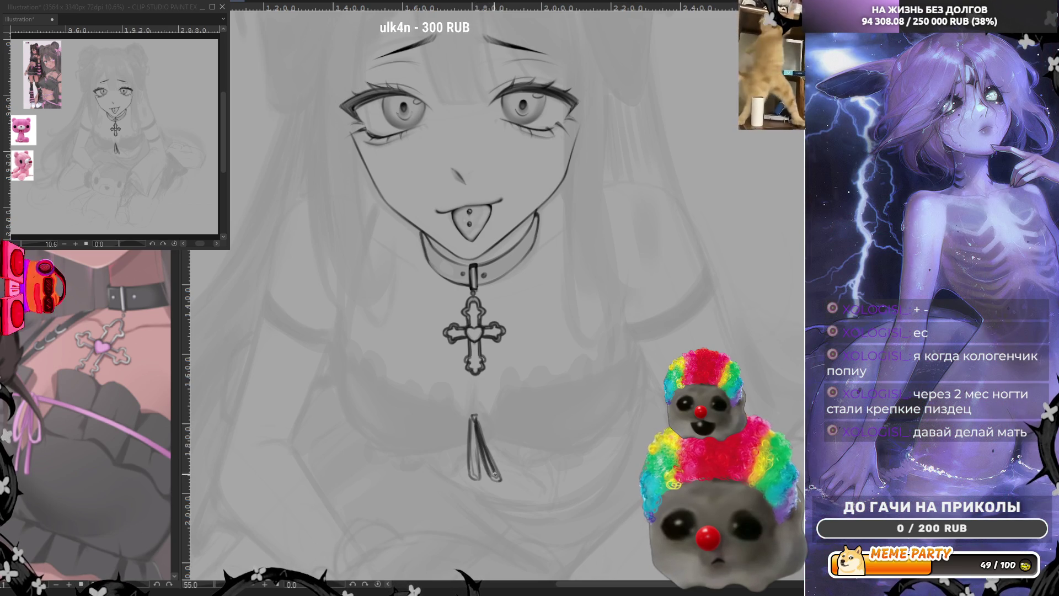
{"action": "left_click_drag", "start_coordinate": [478, 422], "coordinate": [500, 475]}
{"action": "left_click_drag", "start_coordinate": [474, 421], "coordinate": [474, 472]}
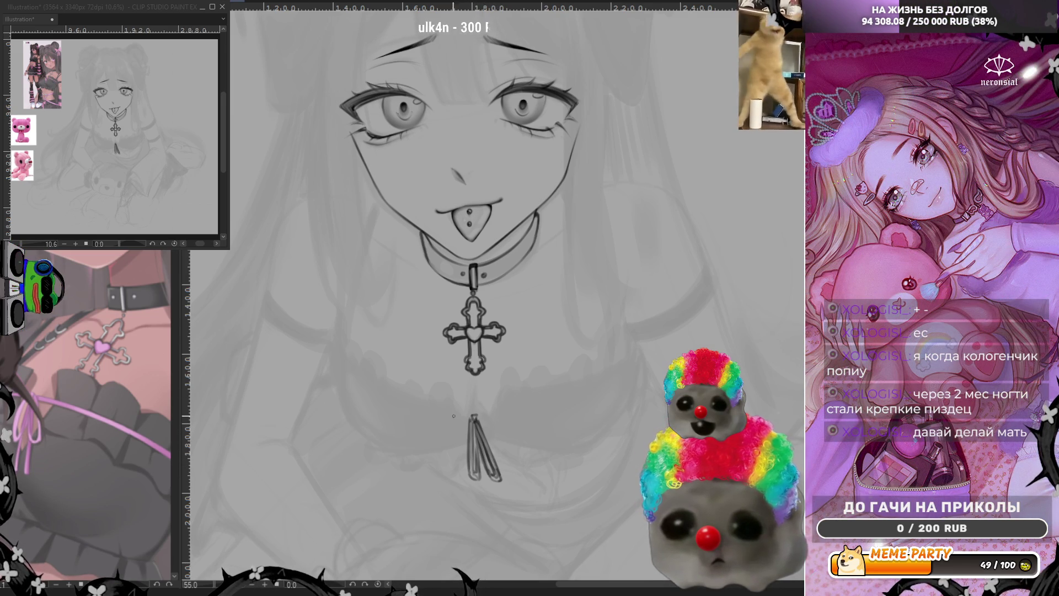
{"action": "left_click_drag", "start_coordinate": [478, 428], "coordinate": [487, 494]}
{"action": "left_click_drag", "start_coordinate": [482, 458], "coordinate": [494, 496]}
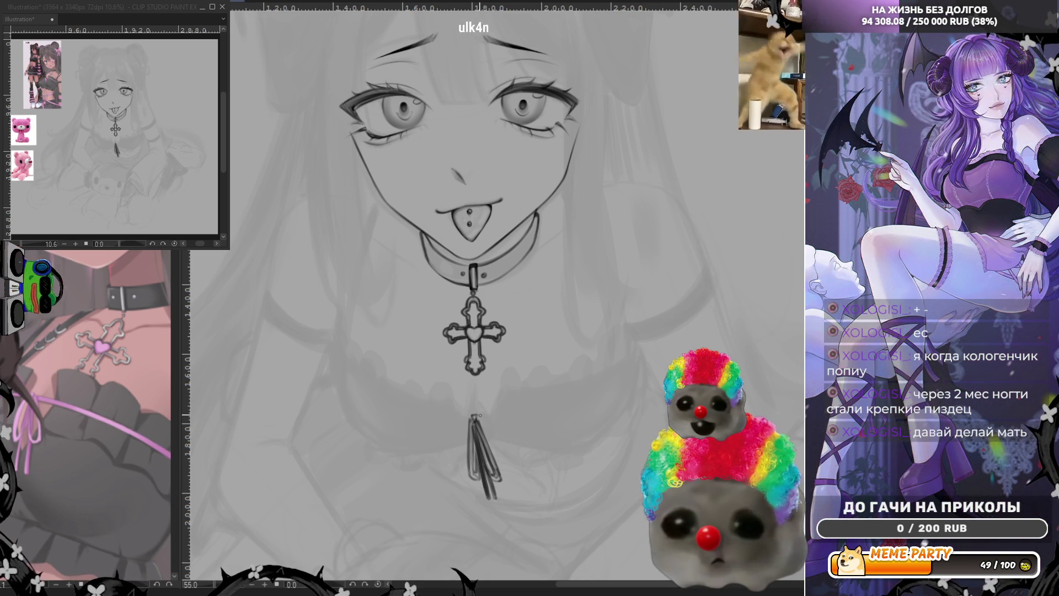
{"action": "key", "text": "ctrl+z"}
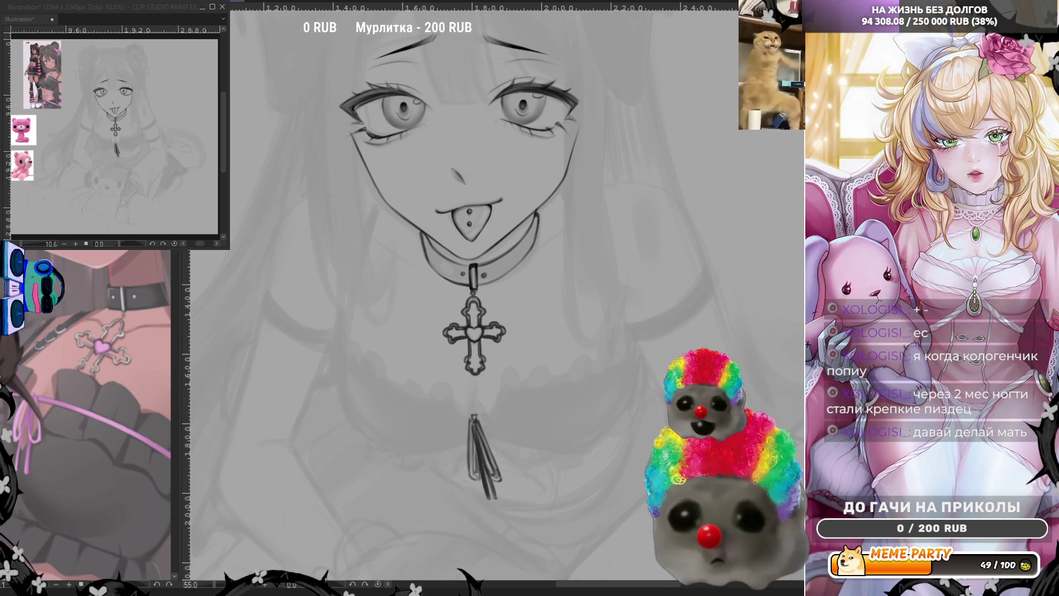
{"action": "mouse_move", "coordinate": [340, 357]}
{"action": "left_mouse_down"}
{"action": "mouse_move", "coordinate": [356, 382]}
{"action": "mouse_move", "coordinate": [458, 409]}
{"action": "left_mouse_up"}
{"action": "key", "text": "ctrl+z"}
Draw the neckline curve left and right from the ribbon knot.
{"action": "left_click_drag", "start_coordinate": [341, 358], "coordinate": [474, 419]}
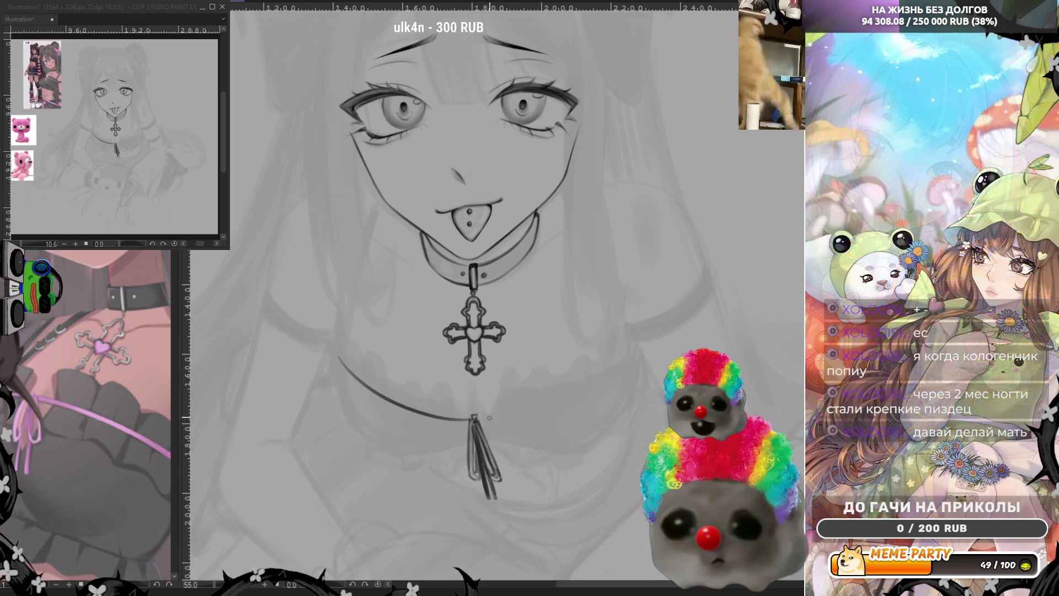
{"action": "left_click_drag", "start_coordinate": [477, 418], "coordinate": [629, 378]}
{"action": "key", "text": "ctrl+z"}
{"action": "mouse_move", "coordinate": [479, 417]}
{"action": "left_mouse_down"}
{"action": "mouse_move", "coordinate": [555, 411]}
{"action": "mouse_move", "coordinate": [618, 373]}
{"action": "mouse_move", "coordinate": [630, 339]}
{"action": "left_mouse_up"}
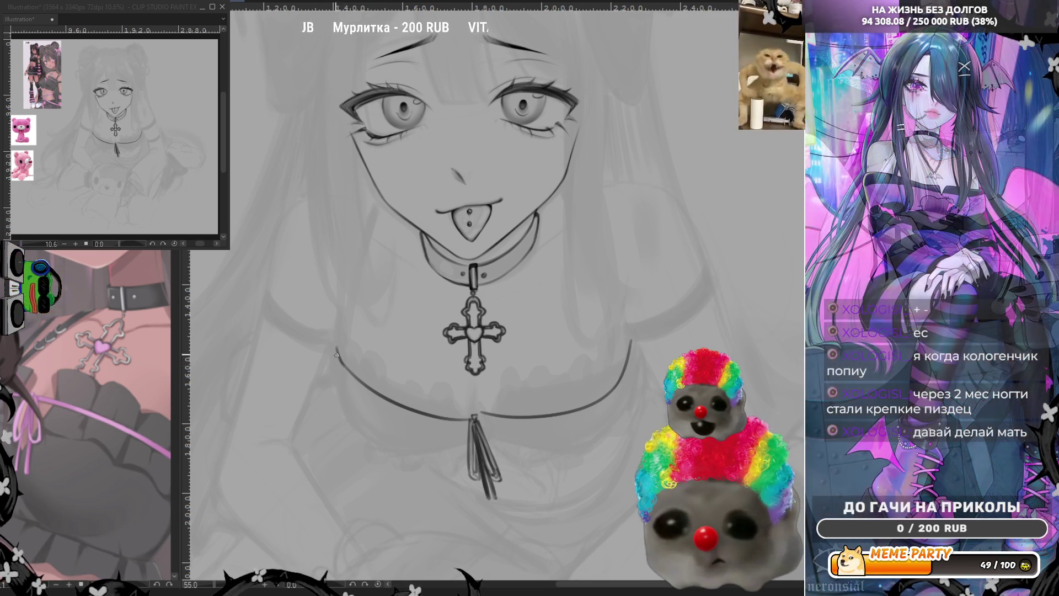
Thicken both sides of the neckline into a bolder band meeting at the knot.
{"action": "left_click_drag", "start_coordinate": [336, 350], "coordinate": [367, 390]}
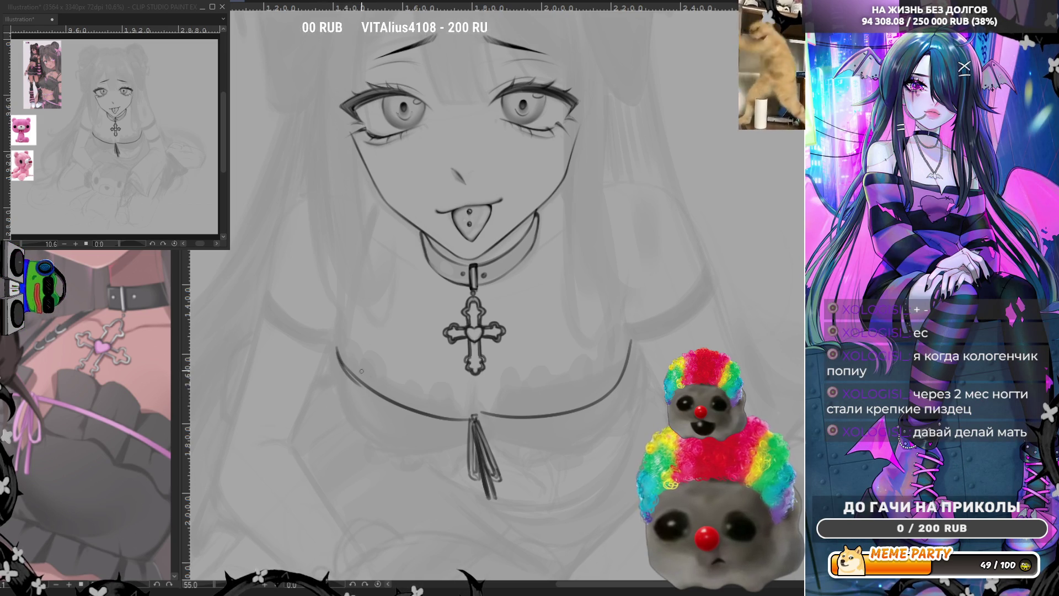
{"action": "left_click_drag", "start_coordinate": [361, 389], "coordinate": [400, 409]}
{"action": "left_click_drag", "start_coordinate": [349, 376], "coordinate": [458, 419]}
{"action": "key", "text": "ctrl+z"}
{"action": "left_click_drag", "start_coordinate": [351, 379], "coordinate": [460, 418]}
{"action": "left_click_drag", "start_coordinate": [371, 394], "coordinate": [474, 417]}
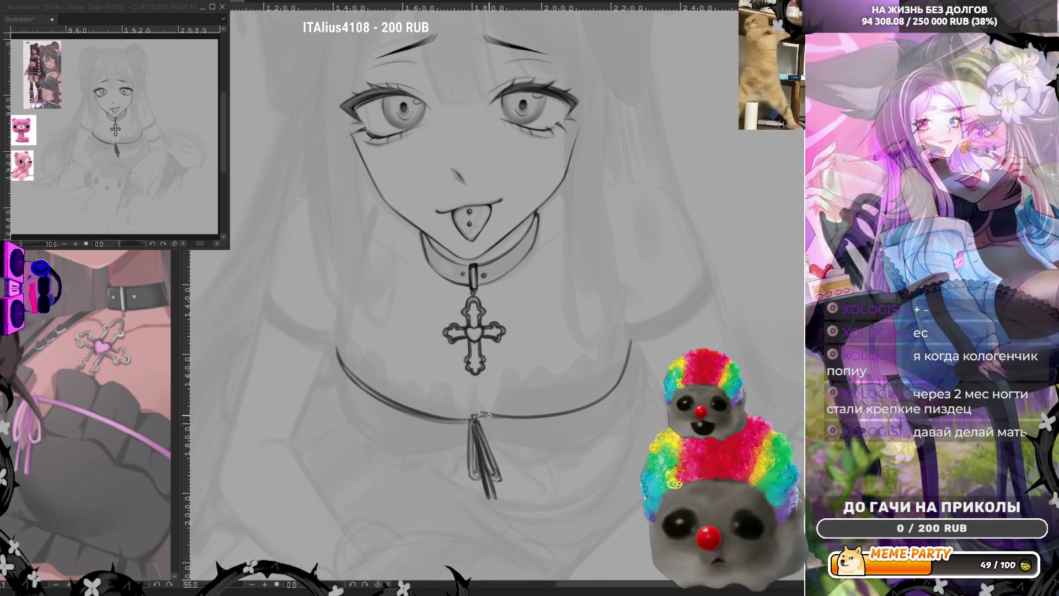
{"action": "key", "text": "ctrl+z"}
{"action": "left_click_drag", "start_coordinate": [484, 418], "coordinate": [559, 416]}
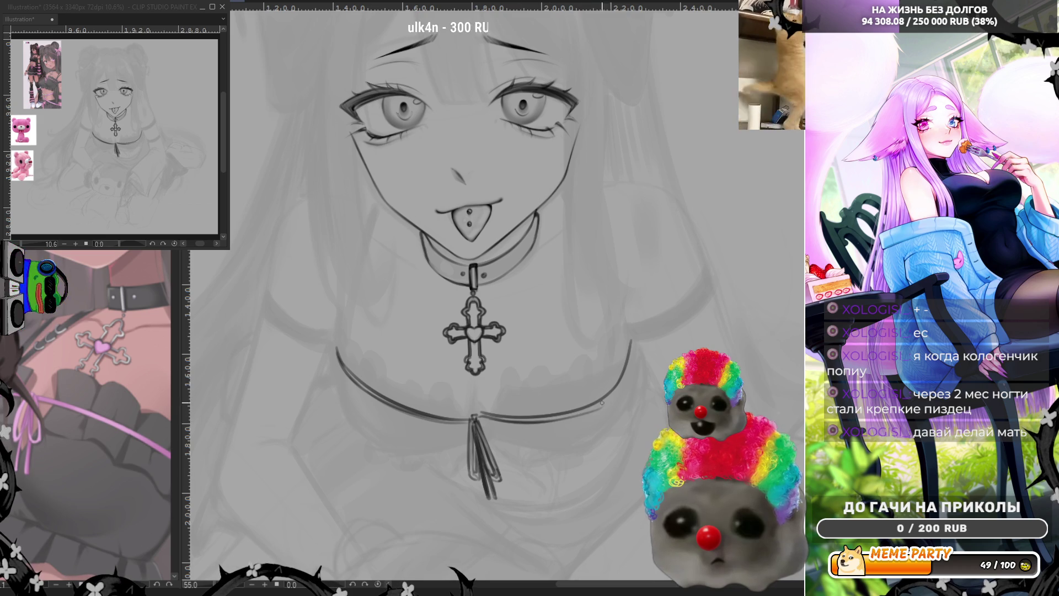
{"action": "left_click_drag", "start_coordinate": [555, 425], "coordinate": [608, 397]}
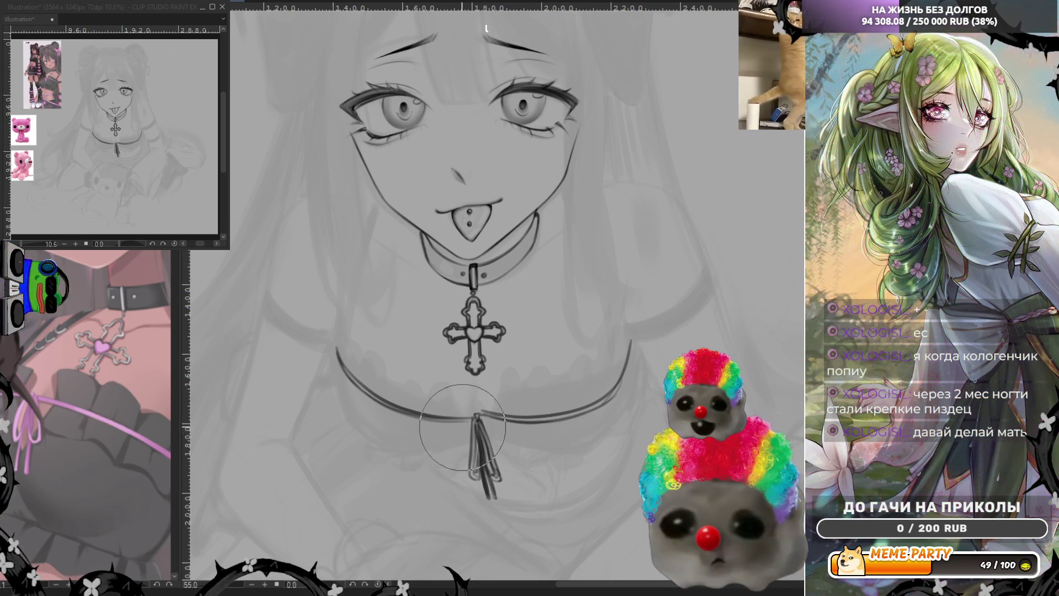
Resize the brush with the bracket keys and ink the right side of the neck.
{"action": "key", "text": "bracketleft"}
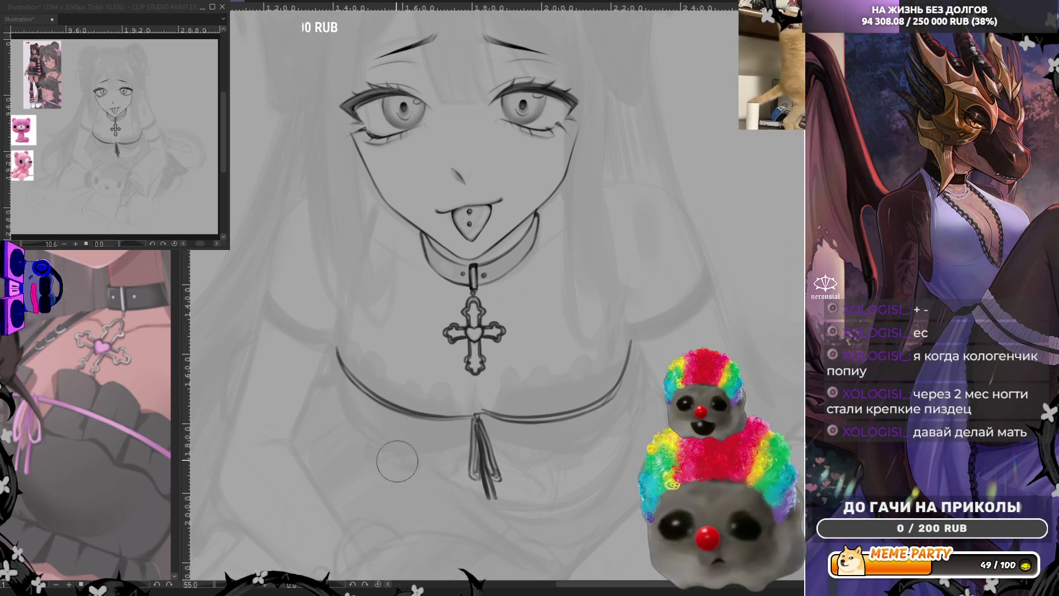
{"action": "key", "text": "e"}
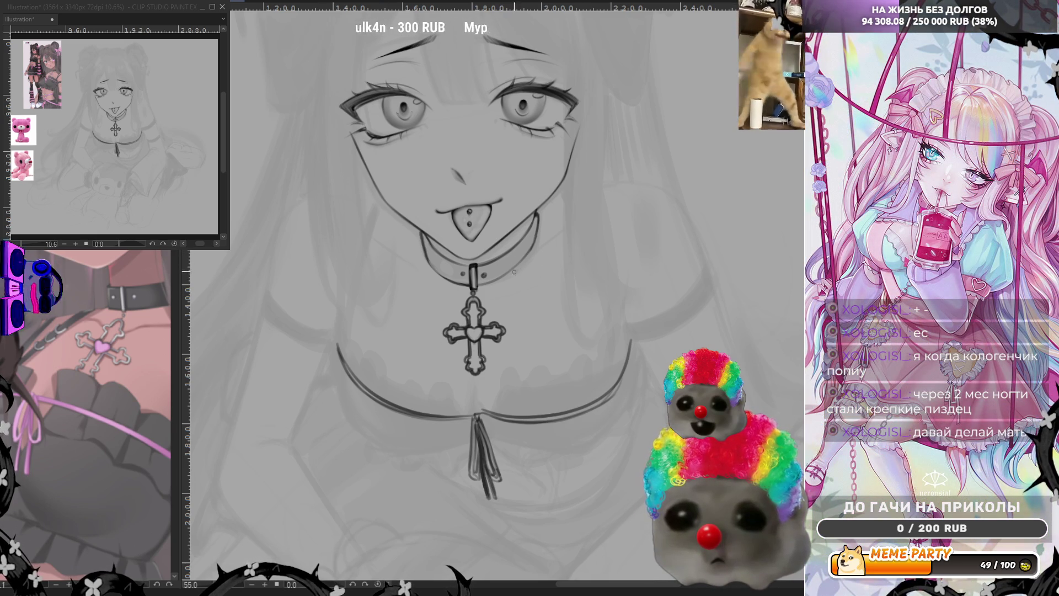
{"action": "left_click_drag", "start_coordinate": [508, 275], "coordinate": [564, 248]}
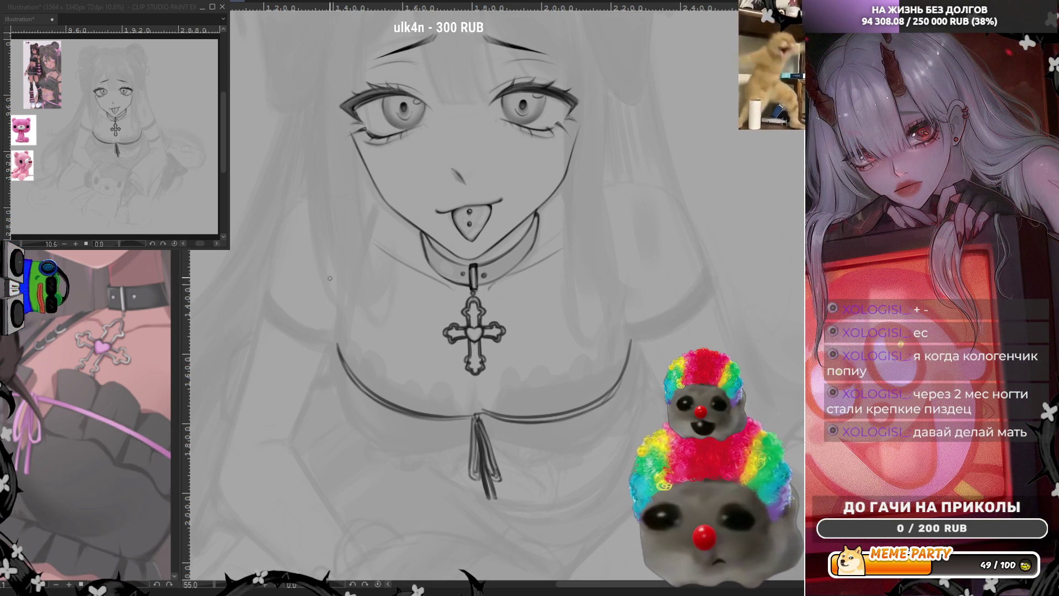
Draw short left and right shoulder contours above the neckline.
{"action": "left_click_drag", "start_coordinate": [332, 287], "coordinate": [343, 326]}
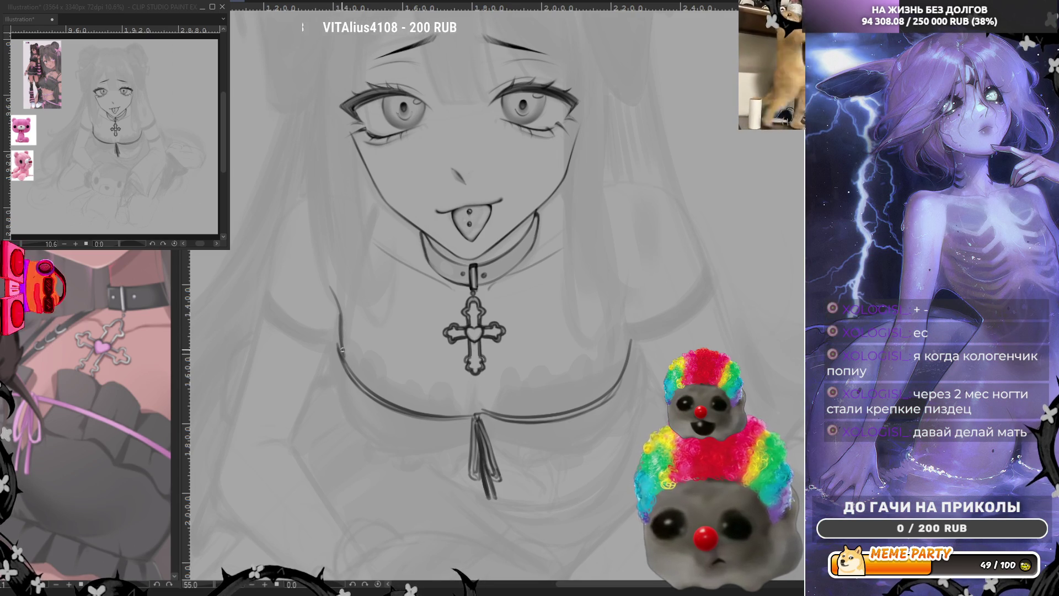
{"action": "left_click_drag", "start_coordinate": [341, 342], "coordinate": [344, 350]}
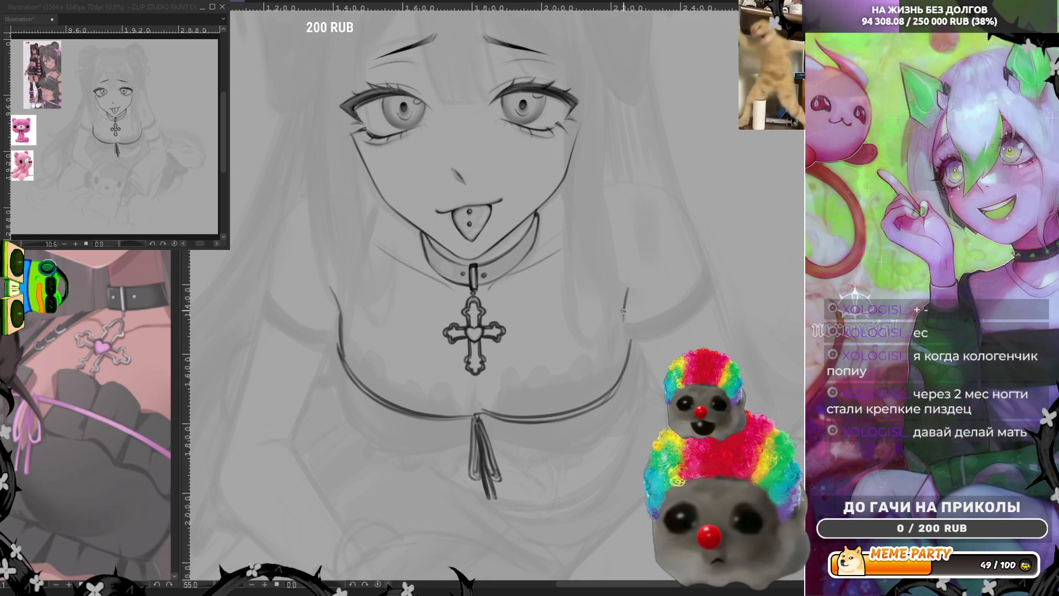
{"action": "left_click_drag", "start_coordinate": [624, 311], "coordinate": [623, 329]}
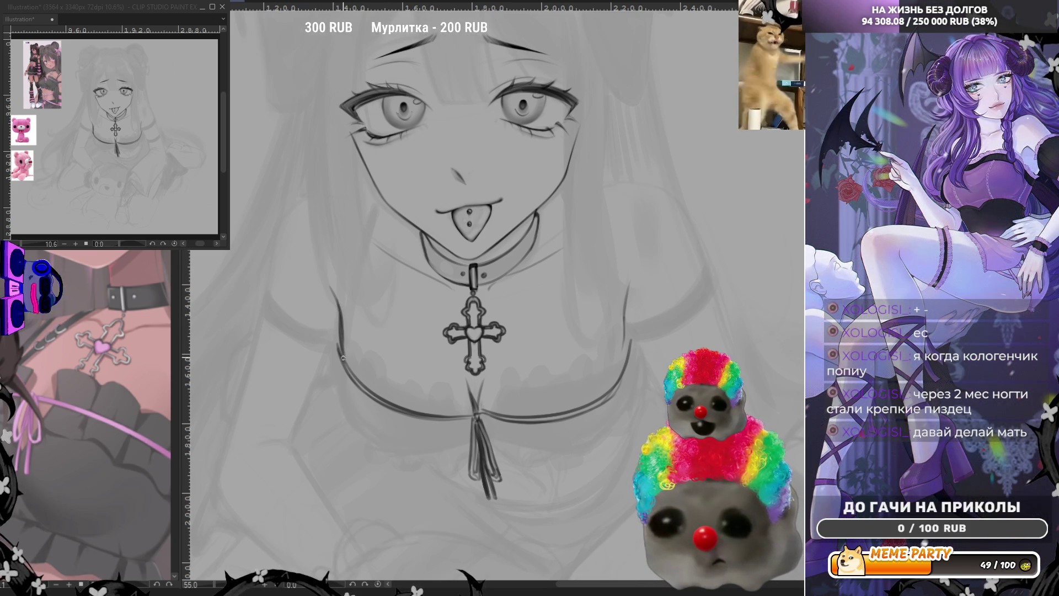
Add marks along the left shoulder and ink the right shoulder and breast contours.
{"action": "left_click_drag", "start_coordinate": [342, 325], "coordinate": [351, 369]}
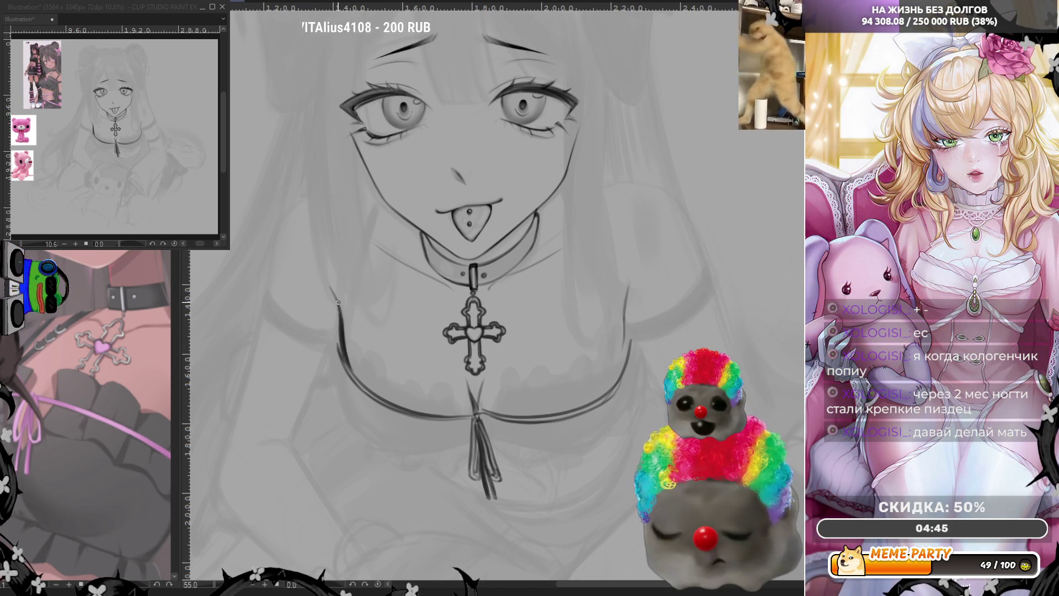
{"action": "mouse_move", "coordinate": [627, 289]}
{"action": "left_mouse_down"}
{"action": "mouse_move", "coordinate": [621, 375]}
{"action": "mouse_move", "coordinate": [625, 344]}
{"action": "left_mouse_up"}
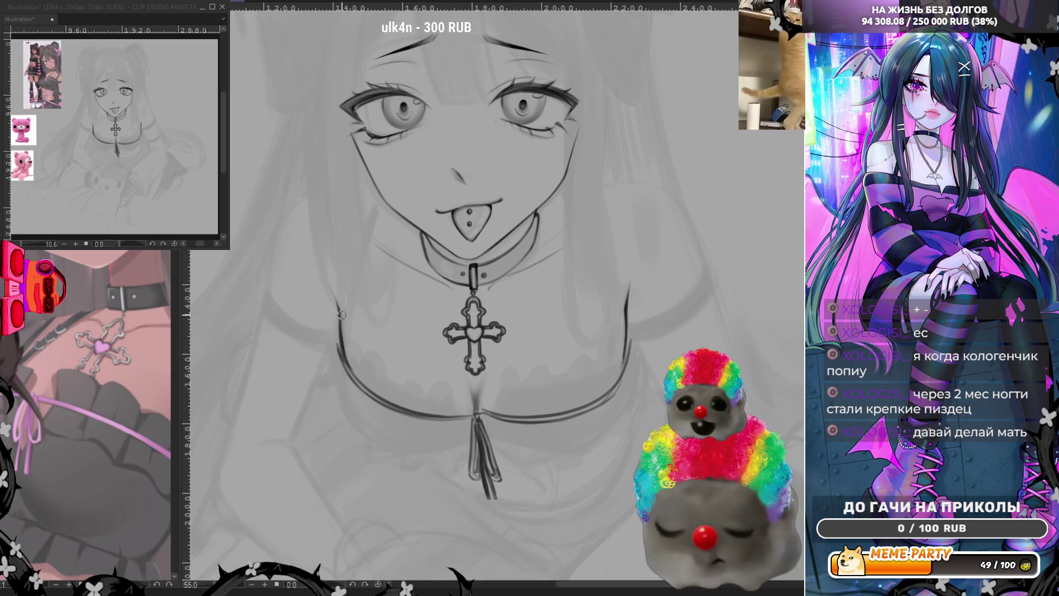
{"action": "left_click_drag", "start_coordinate": [629, 296], "coordinate": [617, 356]}
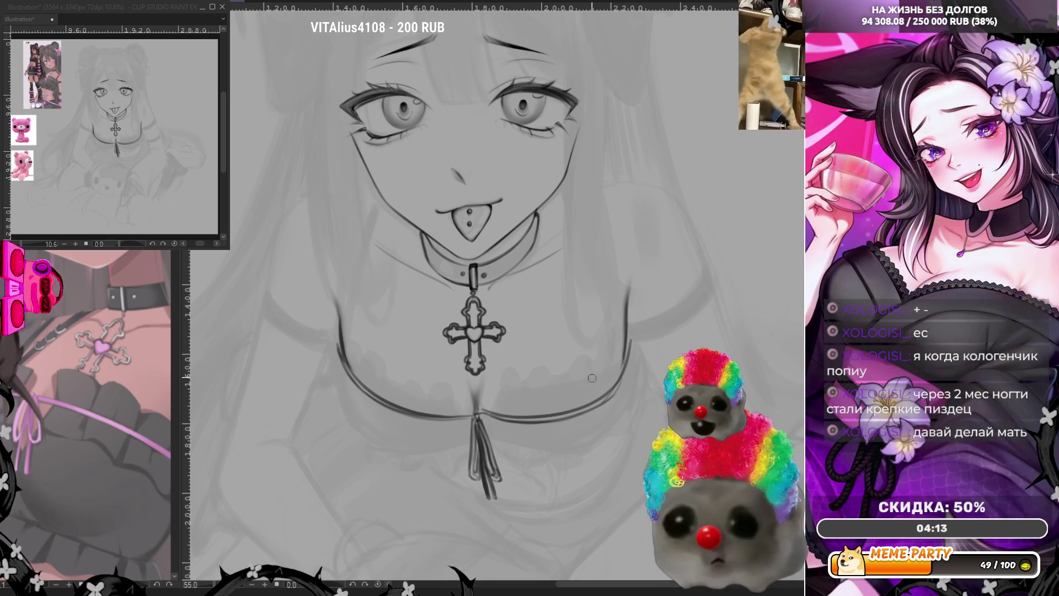
{"action": "scroll", "coordinate": [521, 270], "scroll_direction": "down", "scroll_amount": 2}
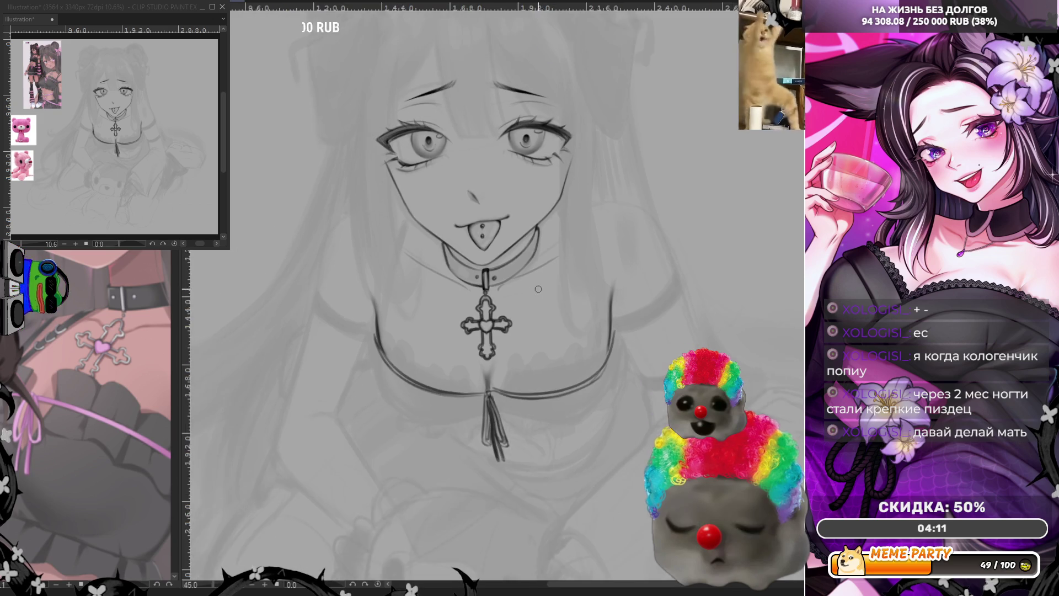
Zoom in to inspect the face and pendant, then save with Ctrl+S.
{"action": "scroll", "coordinate": [523, 228], "scroll_direction": "up", "scroll_amount": 1}
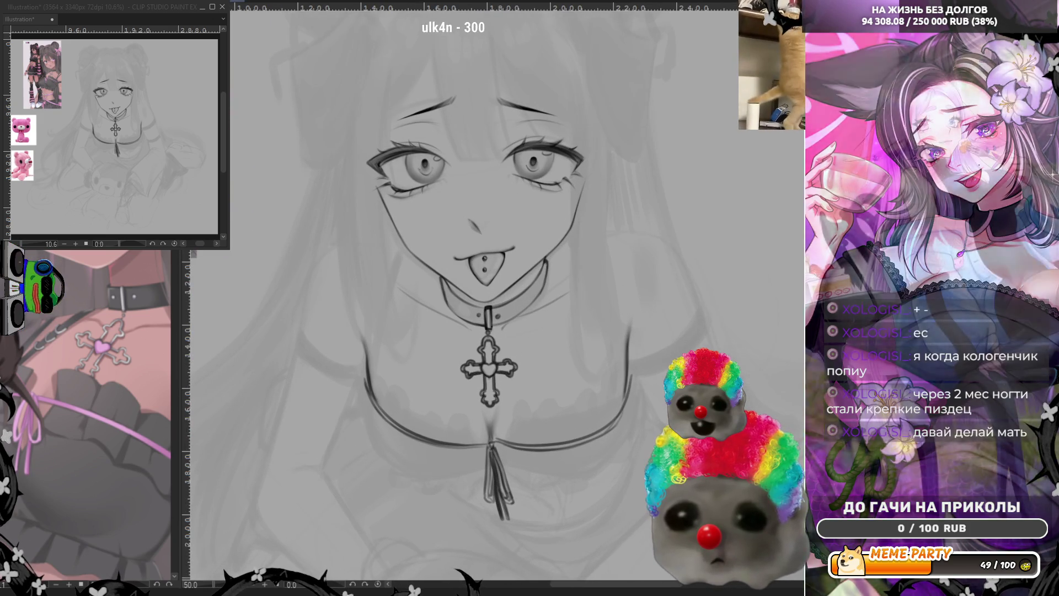
{"action": "scroll", "coordinate": [486, 344], "scroll_direction": "up", "scroll_amount": 1}
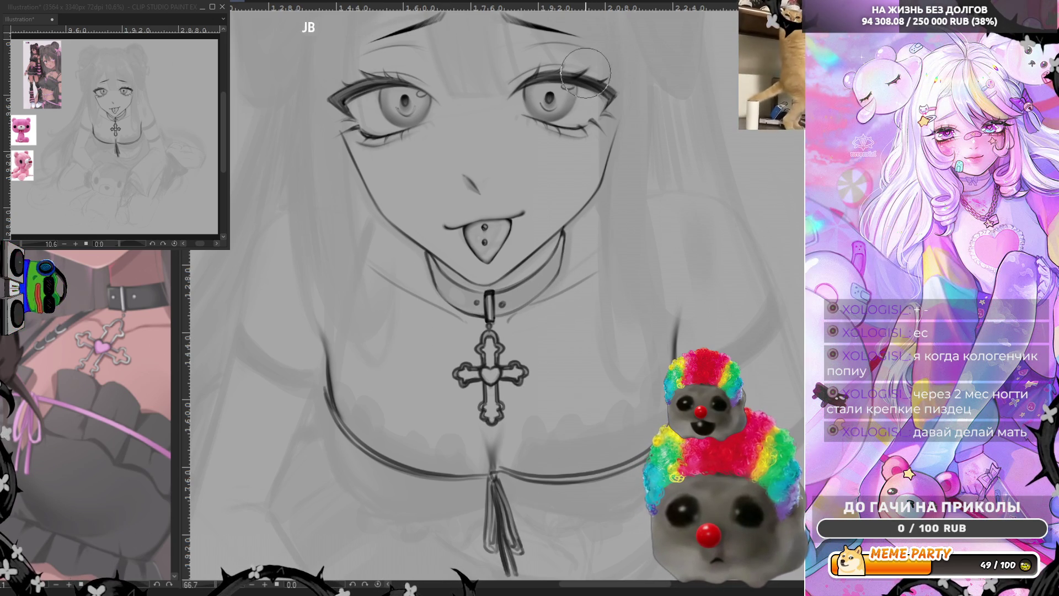
{"action": "scroll", "coordinate": [585, 78], "scroll_direction": "down", "scroll_amount": 2}
{"action": "scroll", "coordinate": [479, 247], "scroll_direction": "up", "scroll_amount": 2}
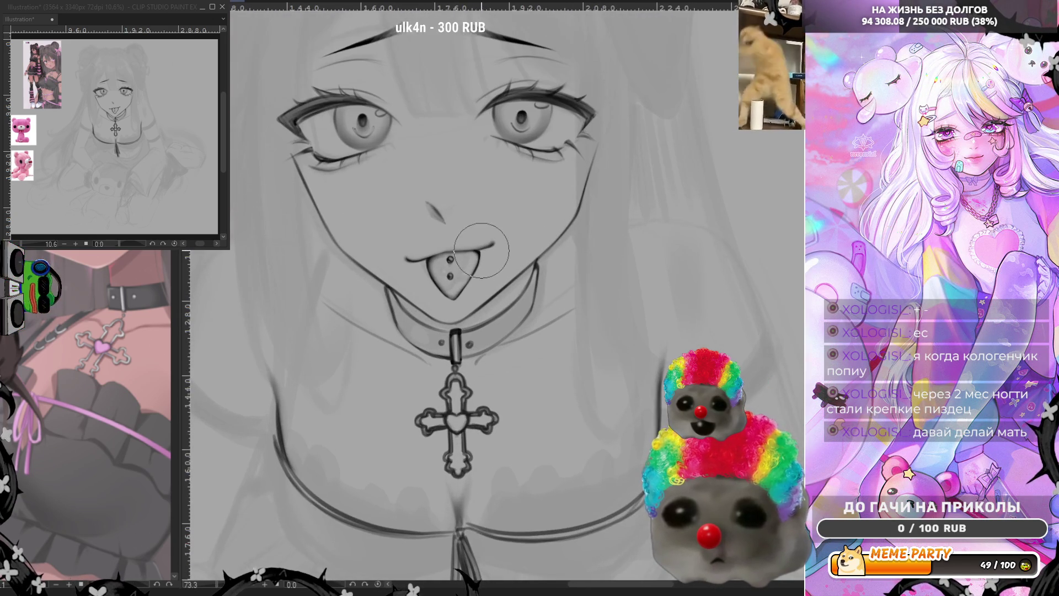
{"action": "key", "text": "ctrl+s"}
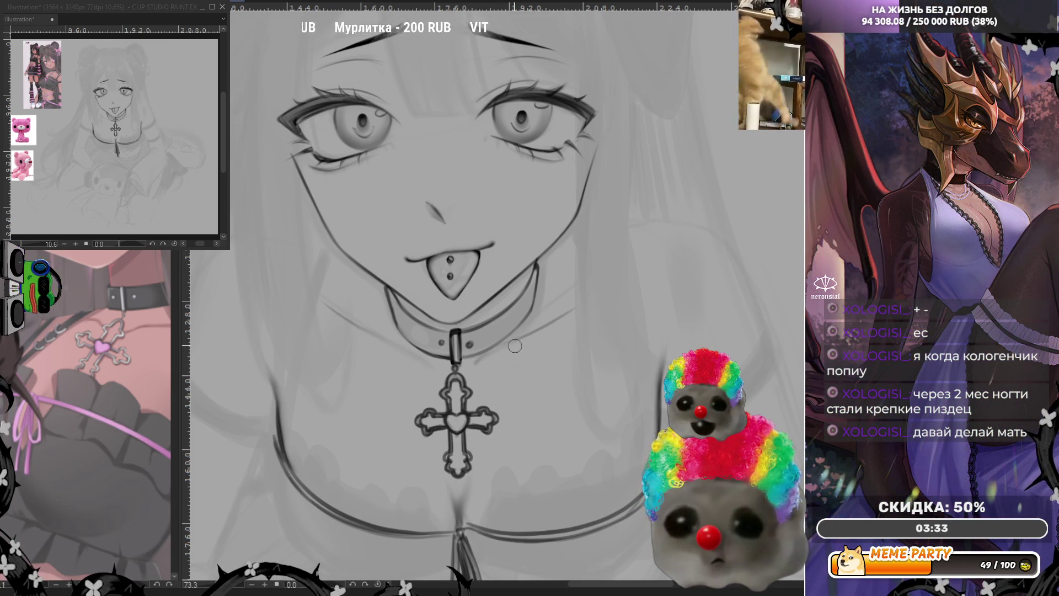
Sketch a hooked stroke at the neckline's left end.
{"action": "scroll", "coordinate": [509, 244], "scroll_direction": "down", "scroll_amount": 5}
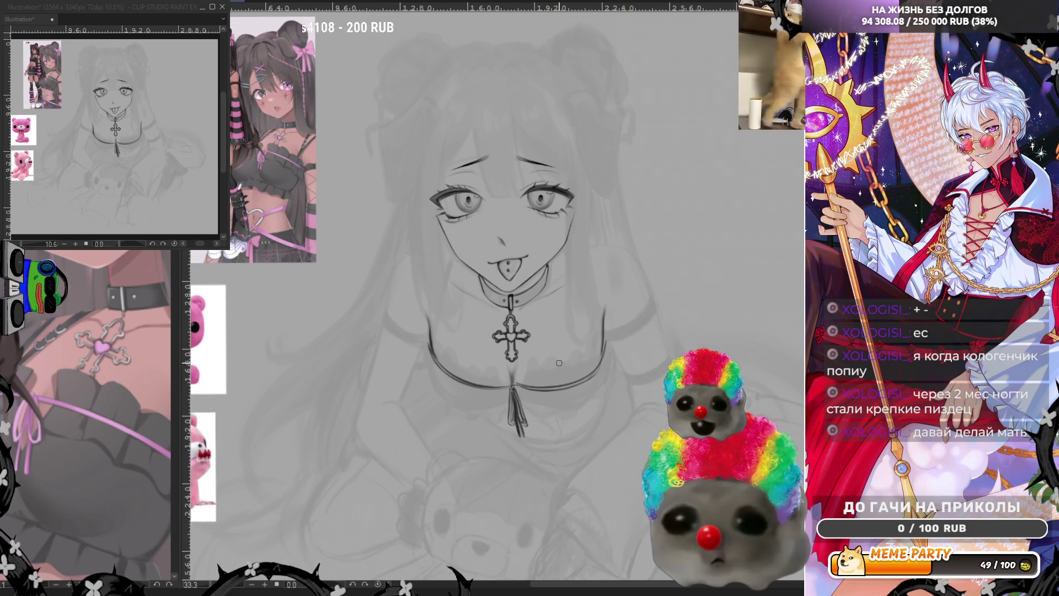
{"action": "scroll", "coordinate": [564, 333], "scroll_direction": "up", "scroll_amount": 2}
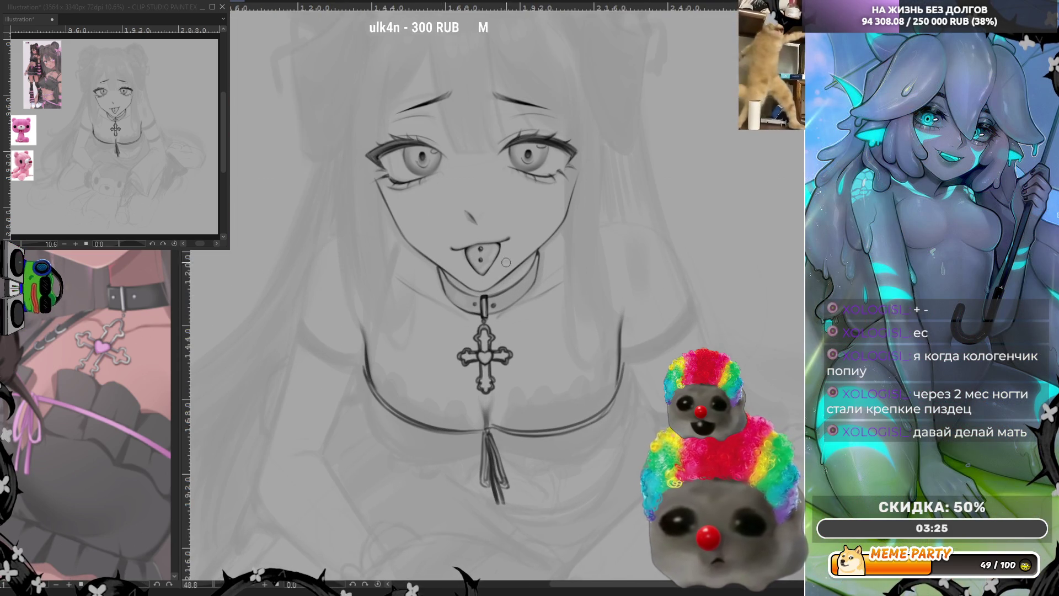
{"action": "scroll", "coordinate": [517, 257], "scroll_direction": "down", "scroll_amount": 2}
{"action": "scroll", "coordinate": [528, 328], "scroll_direction": "up", "scroll_amount": 1}
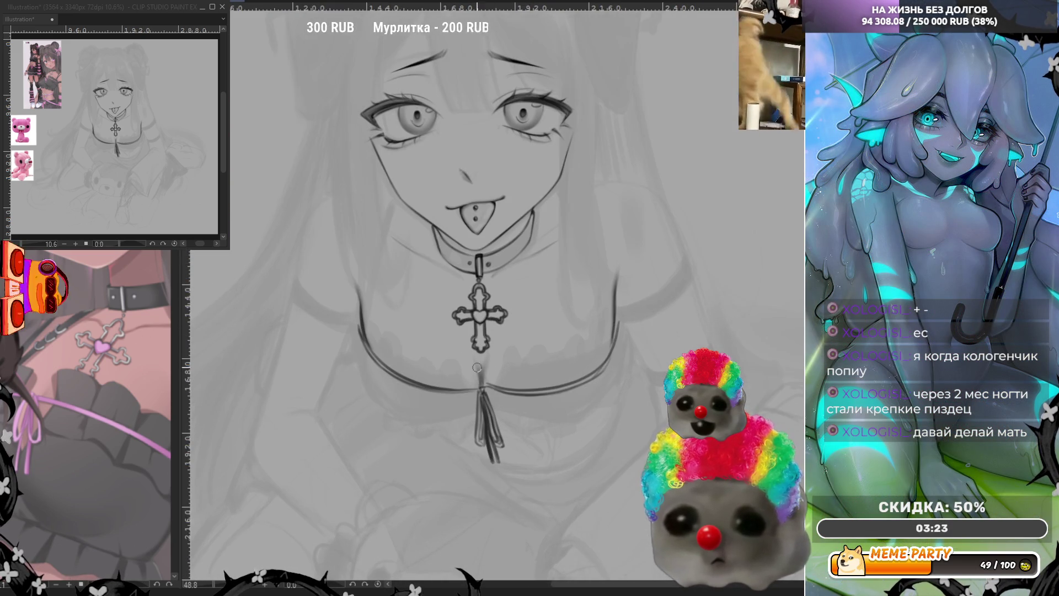
{"action": "scroll", "coordinate": [524, 330], "scroll_direction": "up", "scroll_amount": 1}
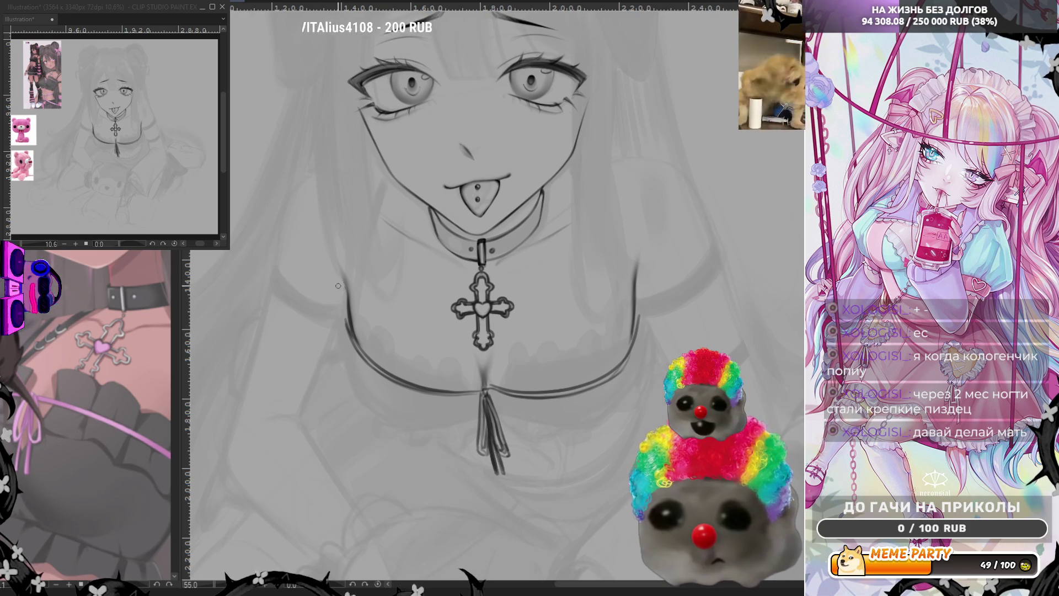
{"action": "left_click_drag", "start_coordinate": [348, 305], "coordinate": [364, 312]}
Replace the hooked stroke with a wavy ruffle line along the neckline, plus a fold line.
{"action": "key", "text": "ctrl+z"}
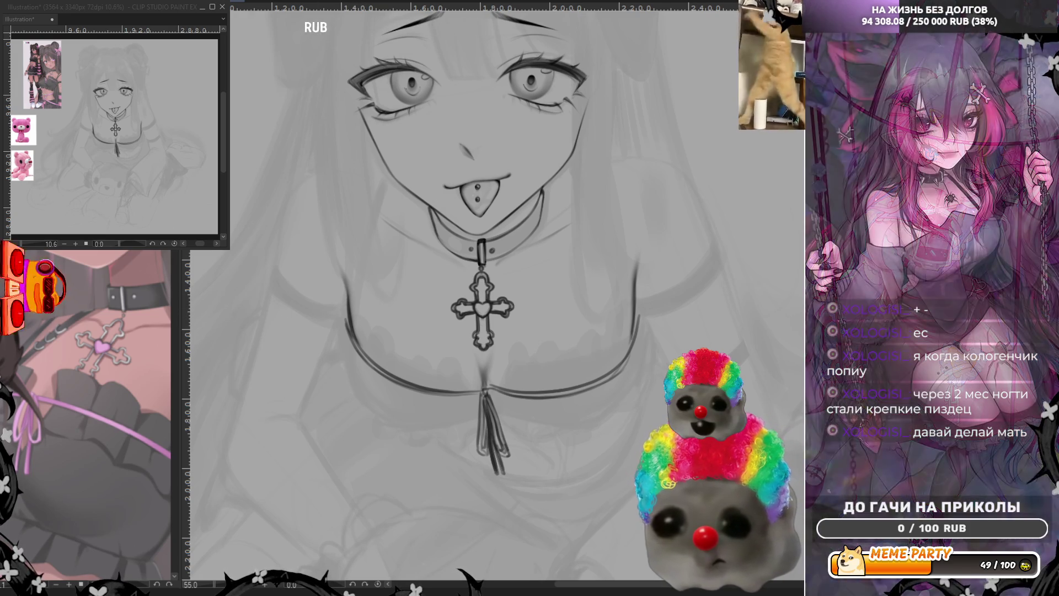
{"action": "mouse_move", "coordinate": [349, 301]}
{"action": "left_mouse_down"}
{"action": "mouse_move", "coordinate": [416, 361]}
{"action": "mouse_move", "coordinate": [471, 371]}
{"action": "left_mouse_up"}
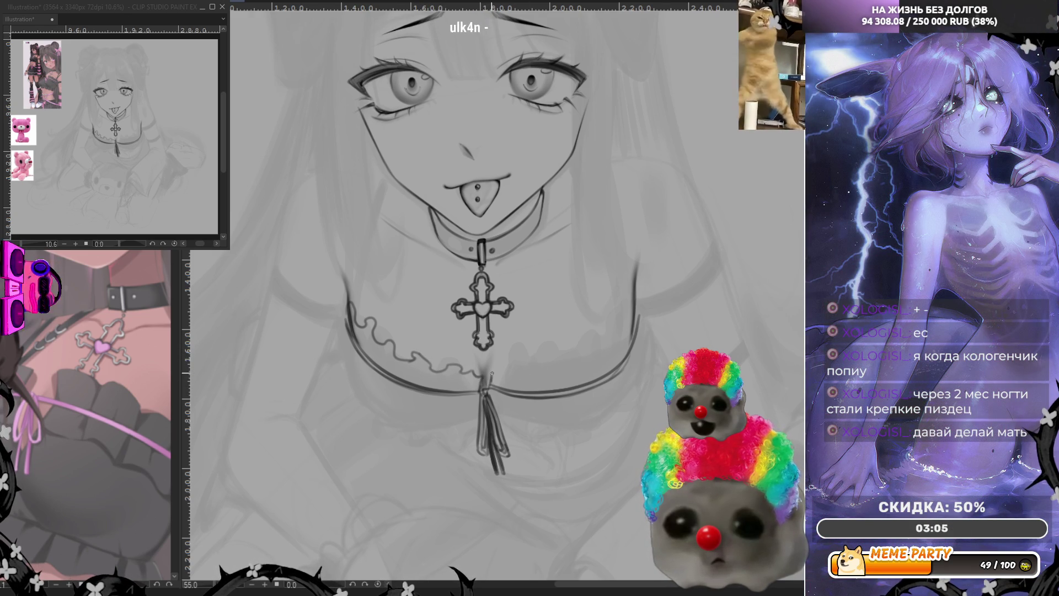
{"action": "left_click_drag", "start_coordinate": [540, 368], "coordinate": [638, 324]}
{"action": "mouse_move", "coordinate": [343, 297]}
{"action": "left_mouse_down"}
{"action": "mouse_move", "coordinate": [348, 326]}
{"action": "mouse_move", "coordinate": [343, 307]}
{"action": "left_mouse_up"}
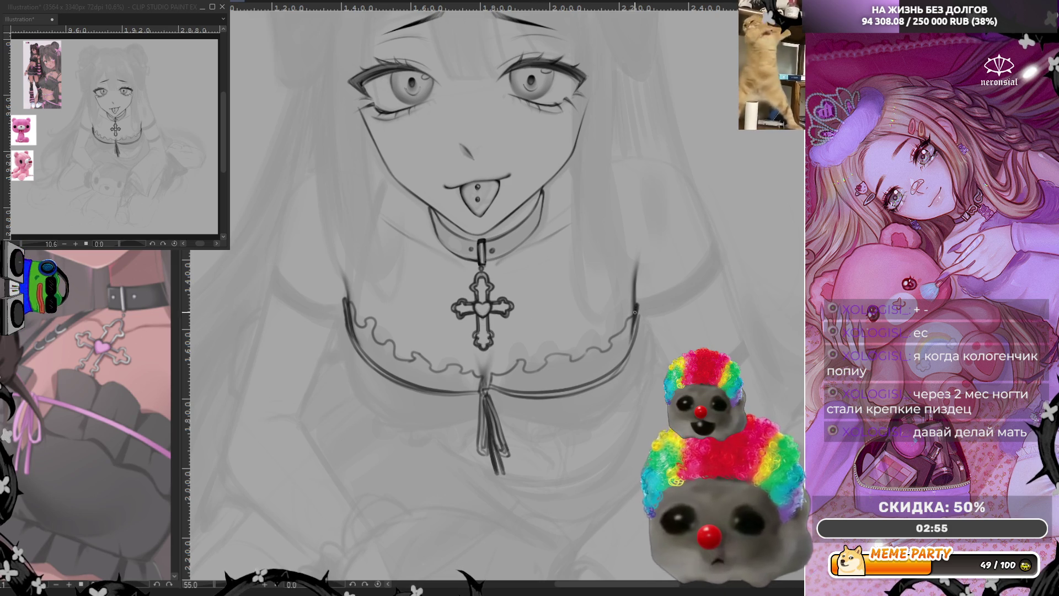
{"action": "mouse_move", "coordinate": [372, 335]}
{"action": "left_mouse_down"}
{"action": "mouse_move", "coordinate": [381, 363]}
{"action": "mouse_move", "coordinate": [418, 361]}
{"action": "left_mouse_up"}
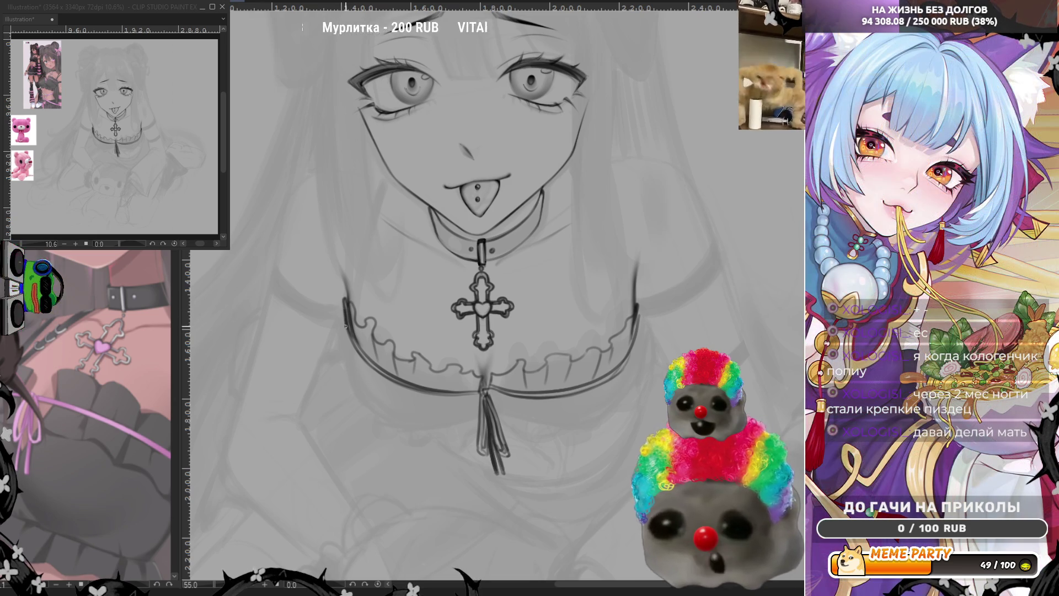
Add short edge strokes closing the frill at its left and right ends.
{"action": "left_click_drag", "start_coordinate": [340, 350], "coordinate": [339, 358]}
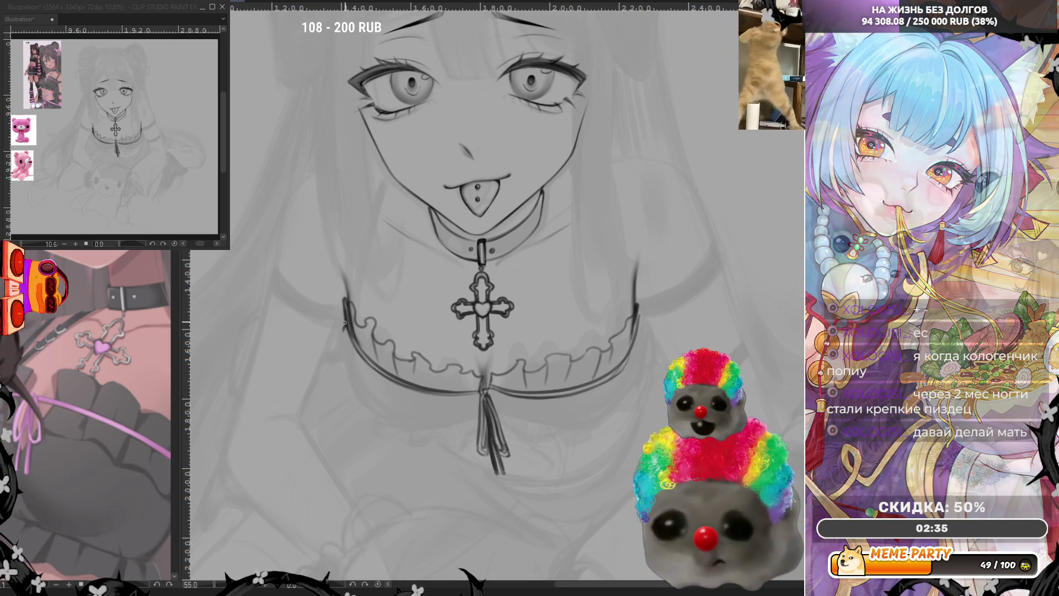
{"action": "left_click_drag", "start_coordinate": [332, 347], "coordinate": [348, 372]}
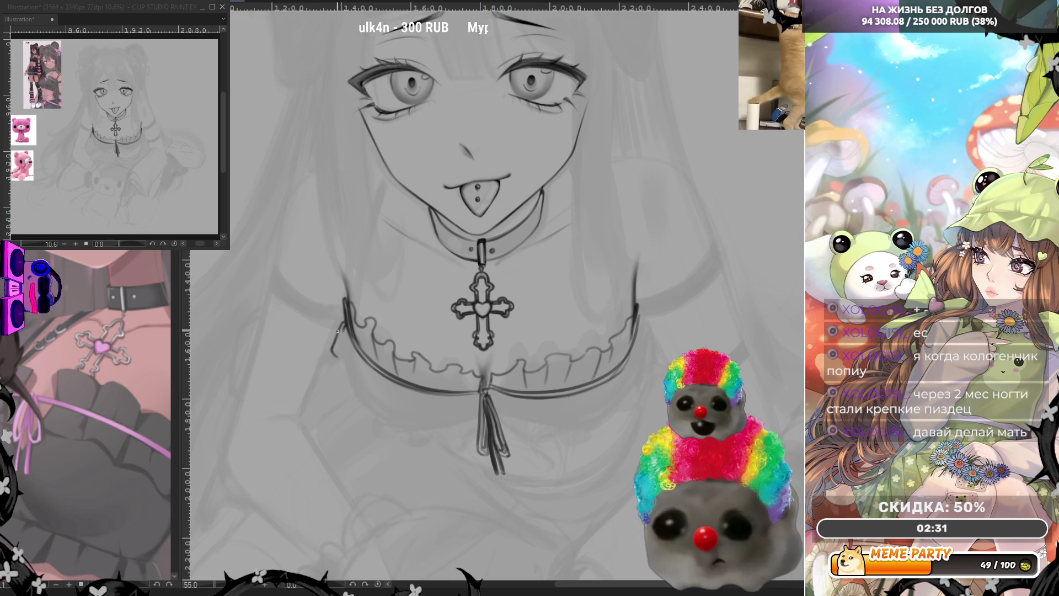
{"action": "left_click_drag", "start_coordinate": [635, 330], "coordinate": [648, 353]}
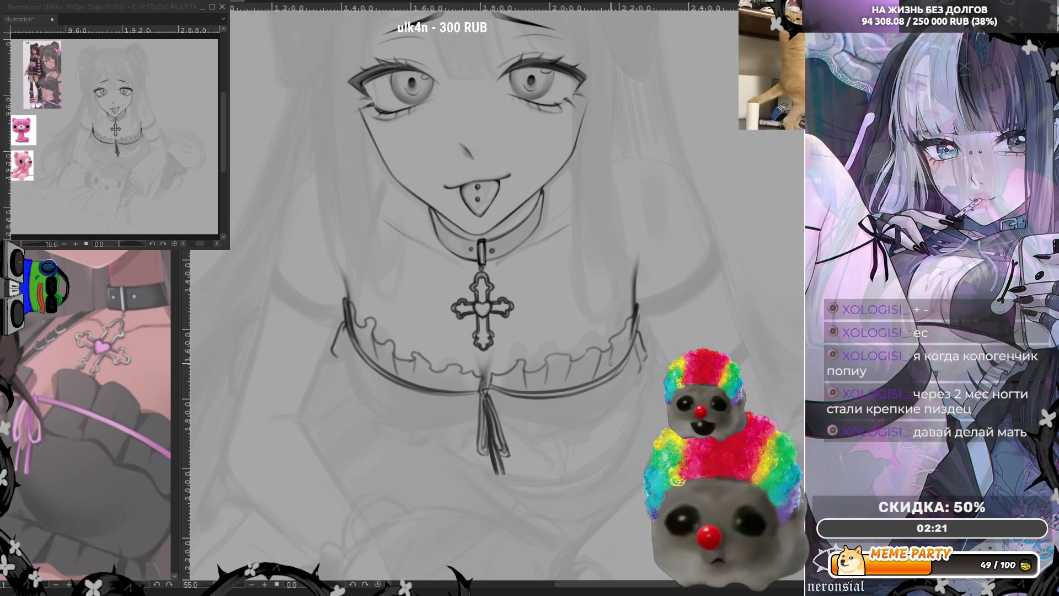
{"action": "scroll", "coordinate": [509, 332], "scroll_direction": "down", "scroll_amount": 1}
Zoom out over the whole sketch, save it as 'фн', and focus the navigator window.
{"action": "scroll", "coordinate": [510, 332], "scroll_direction": "down", "scroll_amount": 3}
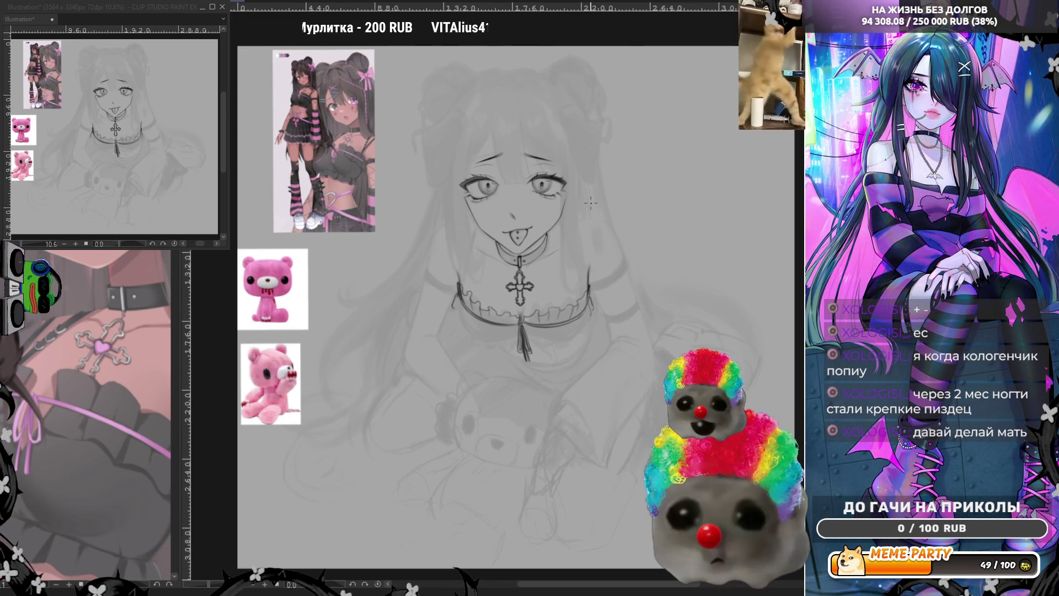
{"action": "scroll", "coordinate": [591, 202], "scroll_direction": "up", "scroll_amount": 1}
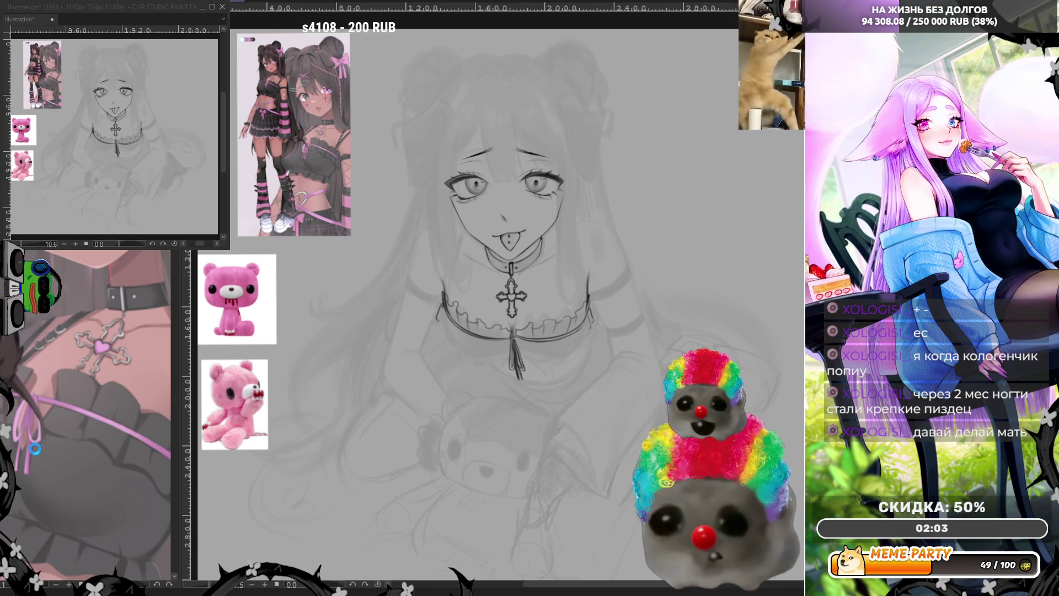
{"action": "key", "text": "Return"}
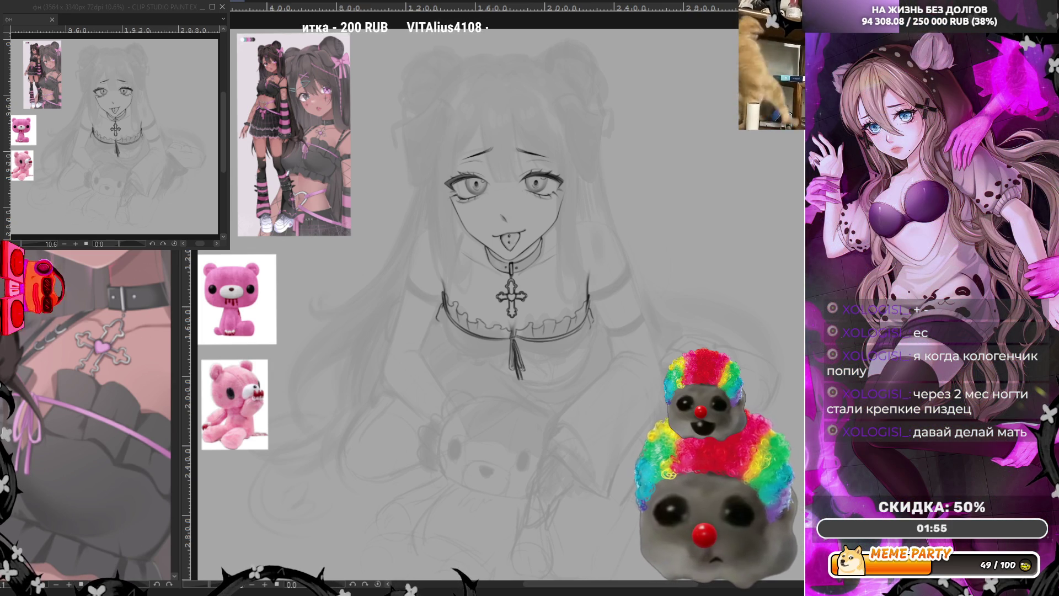
{"action": "left_click", "coordinate": [133, 11]}
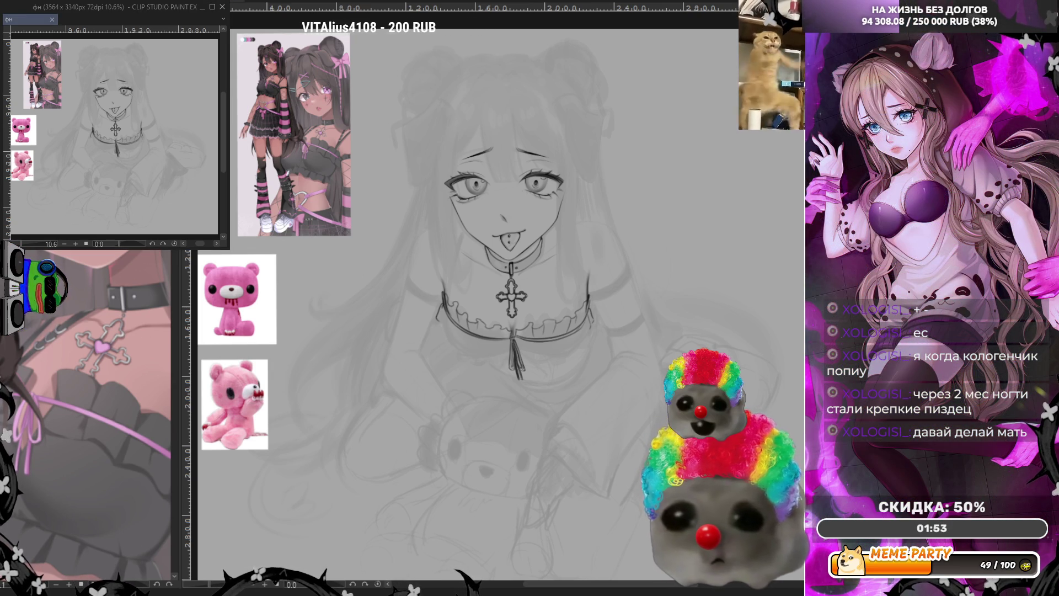